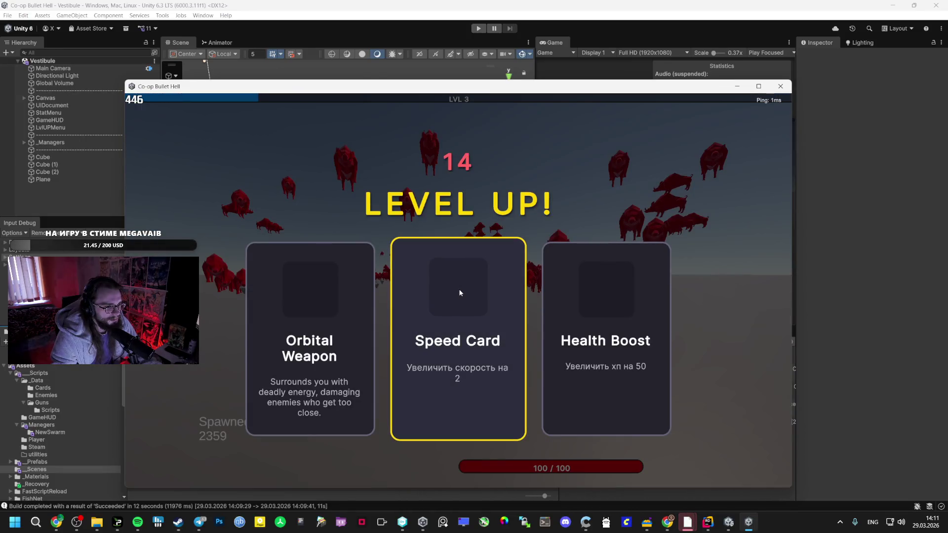
Alternate Speed Card and Orbital Weapon picks at each level-up from level 3 to 11.
left_click(459, 293)
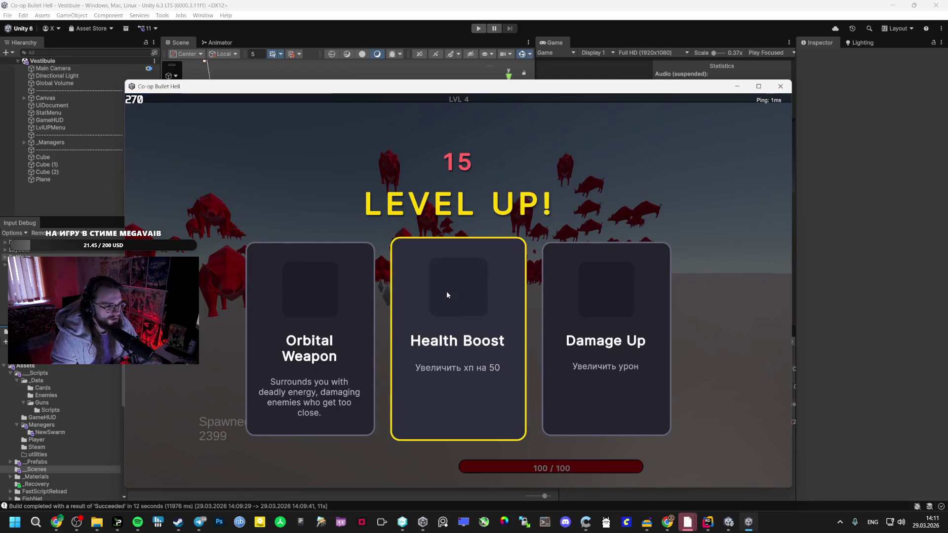
left_click(327, 317)
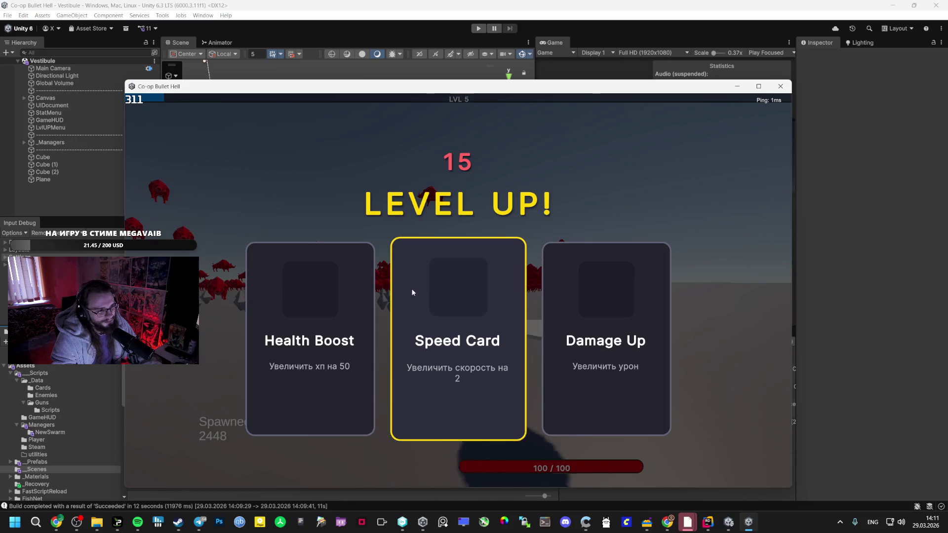
left_click(468, 298)
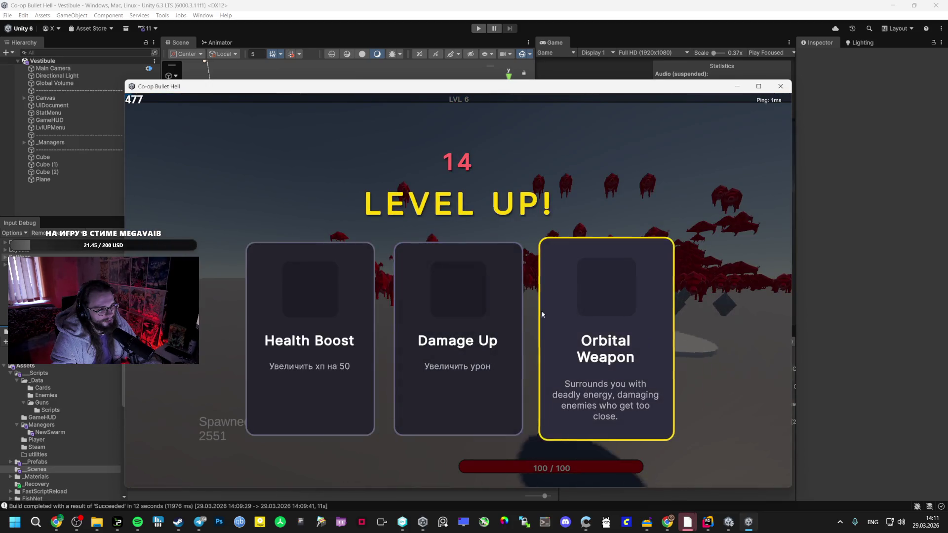
left_click(568, 311)
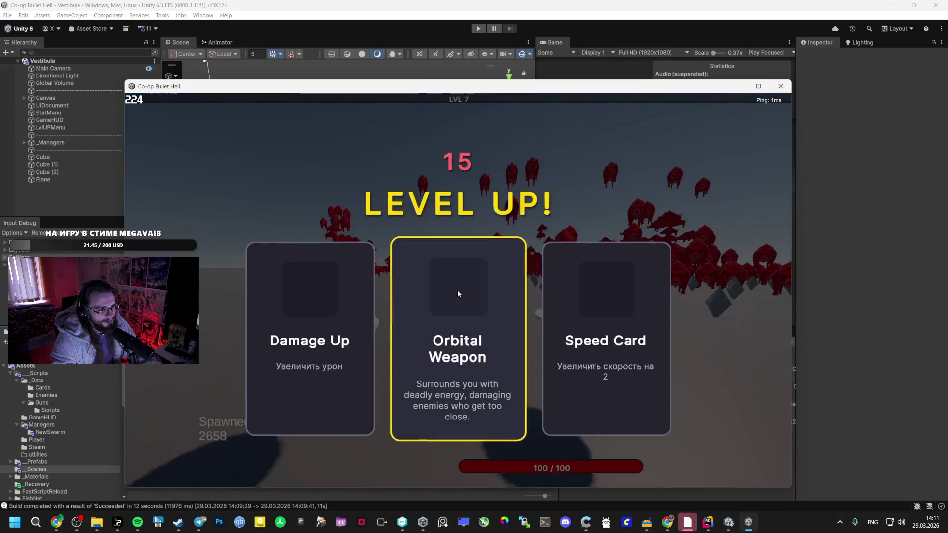
left_click(496, 301)
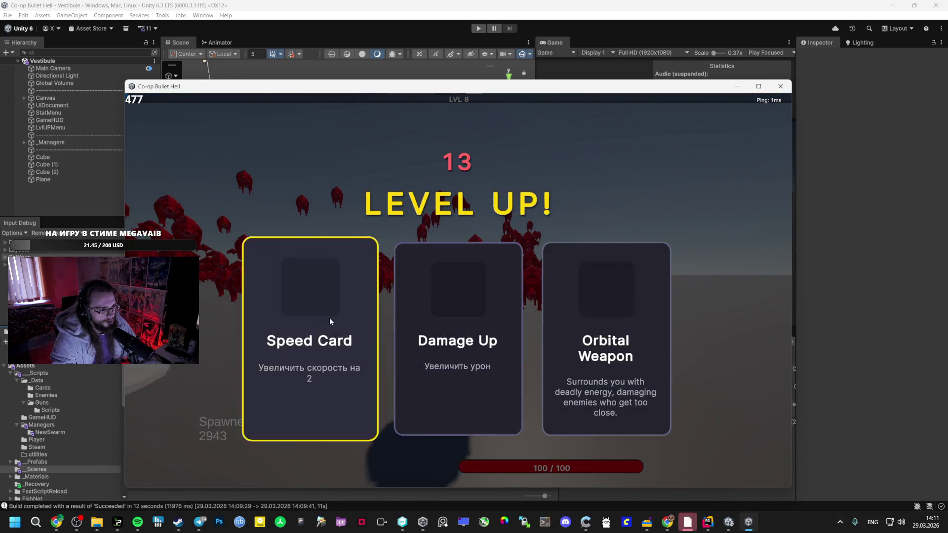
left_click(330, 318)
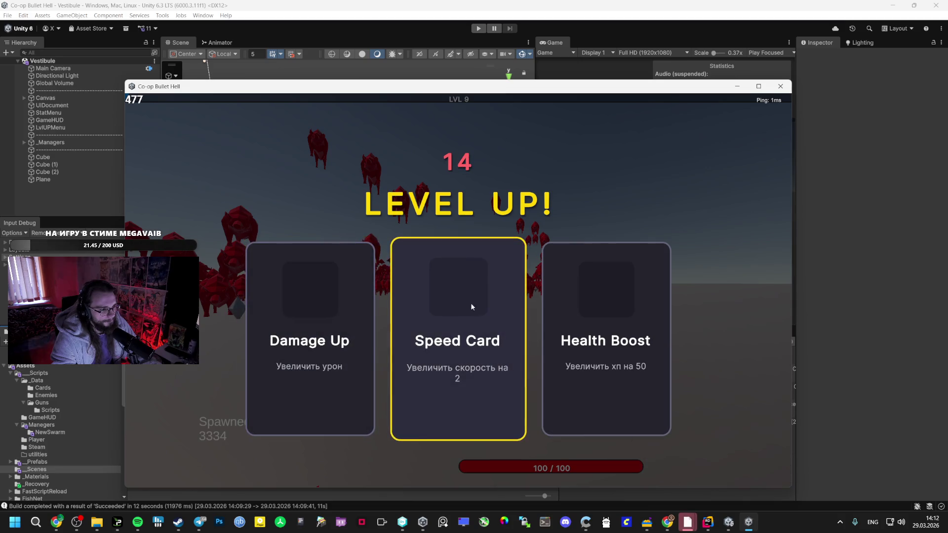
left_click(471, 307)
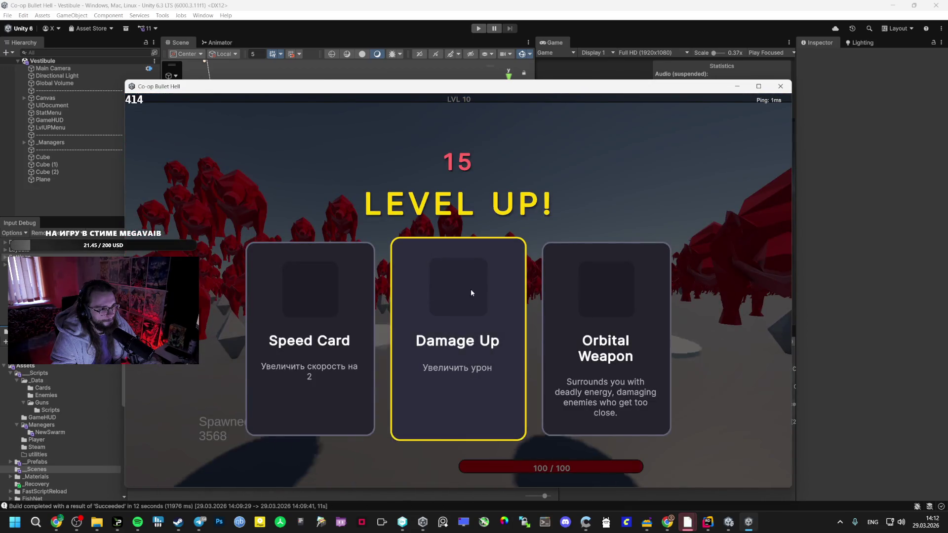
left_click(505, 313)
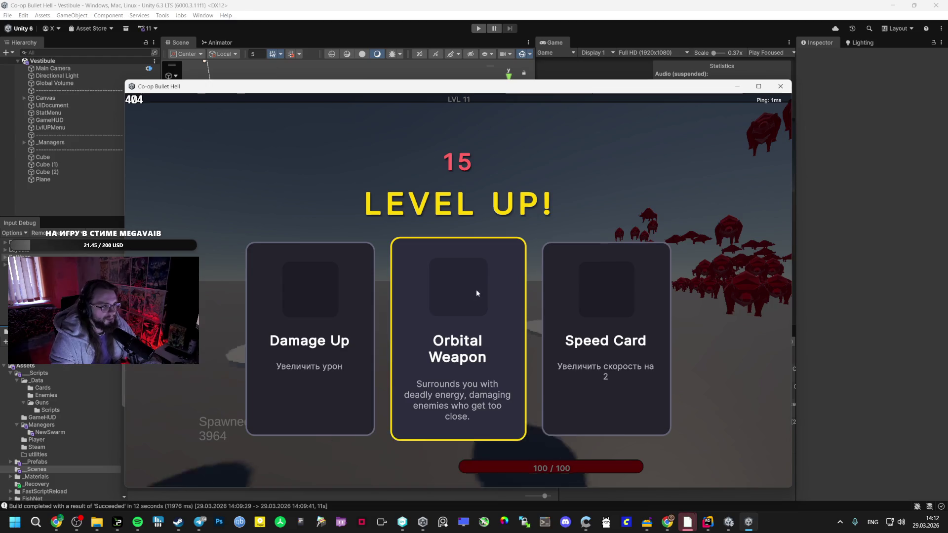
left_click(562, 288)
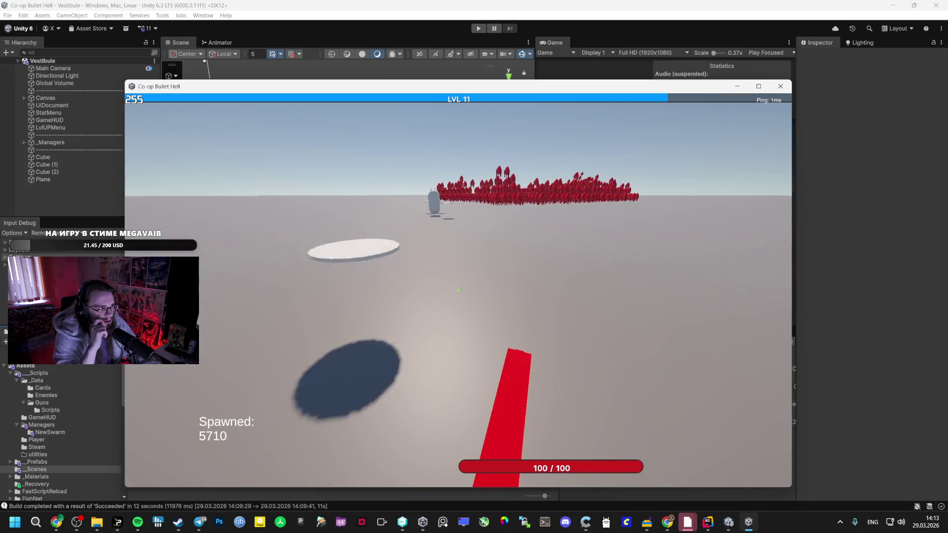
Pause the game with Escape to show the lobby menu and maximize the game window.
key("Escape")
key("super+Up")
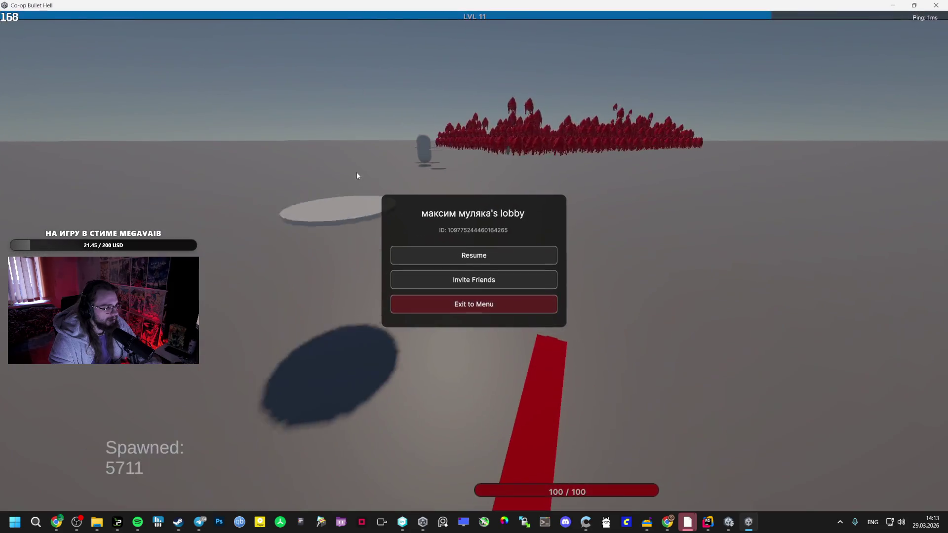
Close the pause menu to resume fighting, then glance at Player Stats with Tab.
key("Escape")
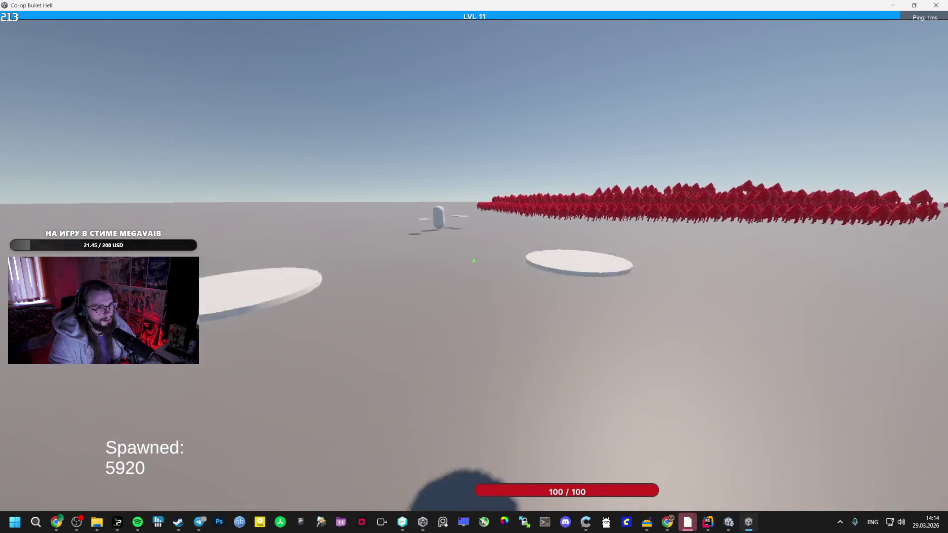
key("Tab")
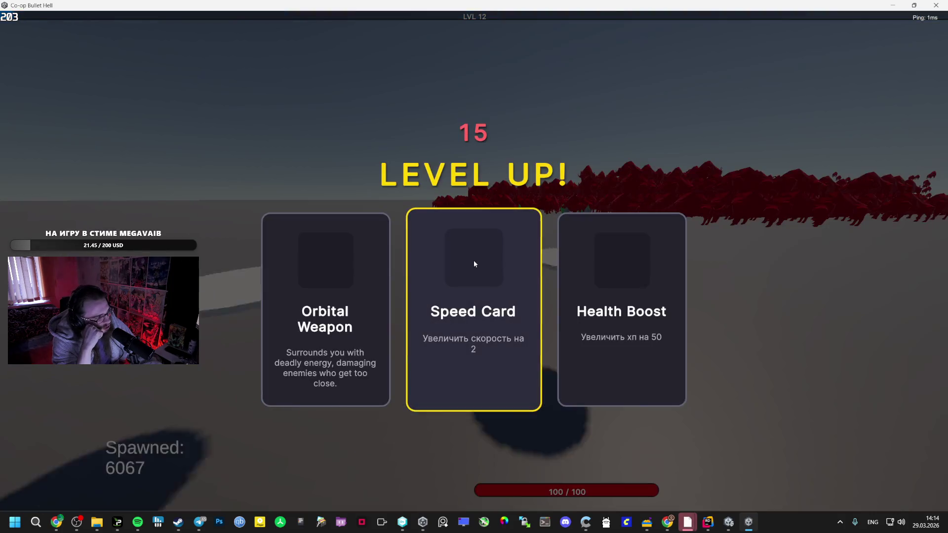
Take the Speed Card at level 12, then Orbital Weapon at the next level-up.
left_click(472, 259)
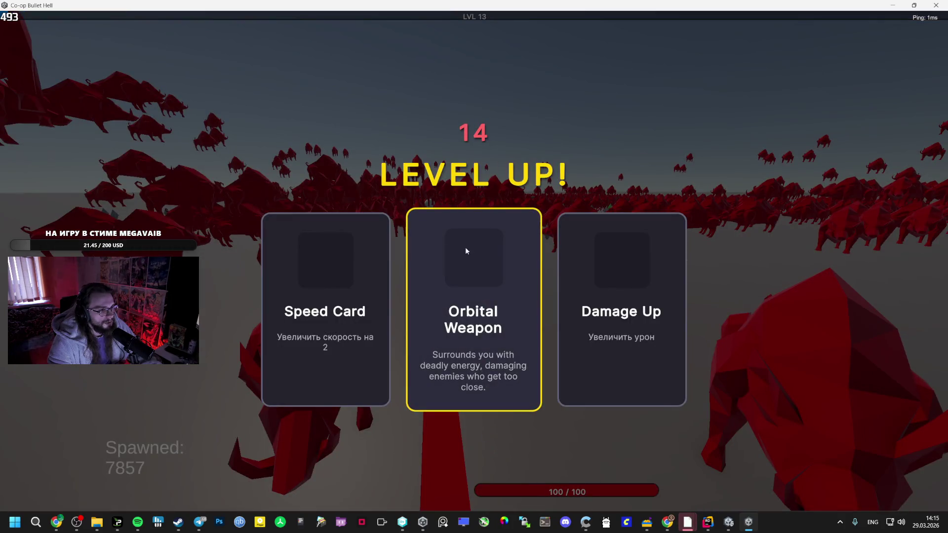
left_click(465, 249)
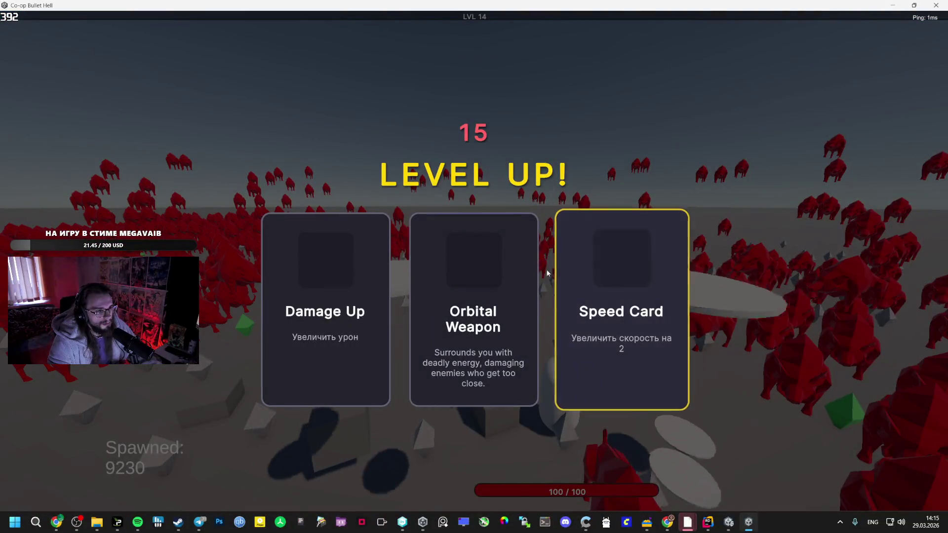
Choose the Speed Card on the LEVEL UP! screen and keep playing.
left_click(590, 273)
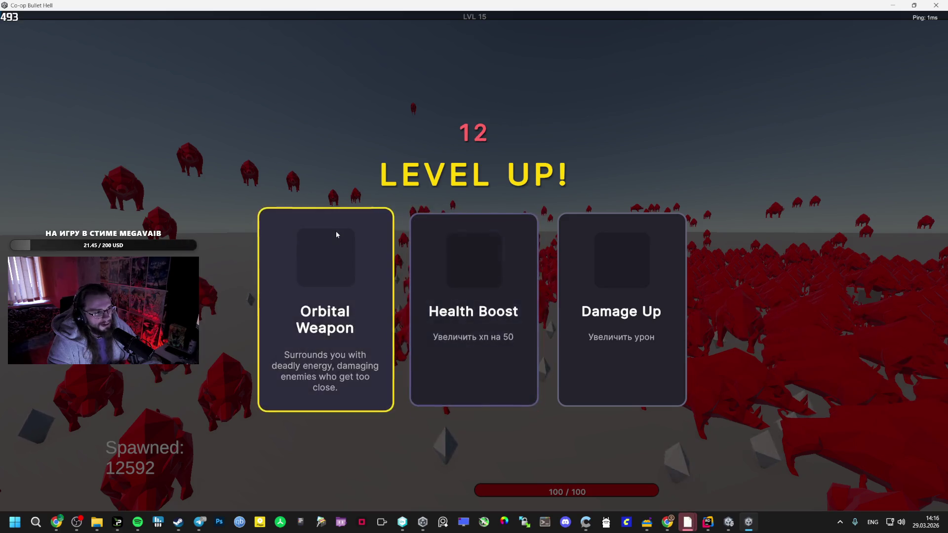
Take the Orbital Weapon upgrade, then pause and exit the game to the main menu.
left_click(336, 232)
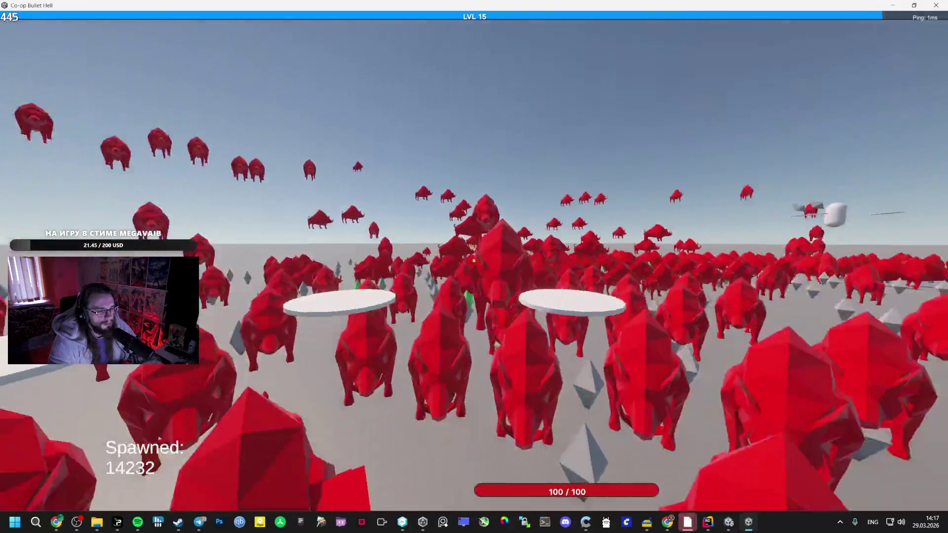
key("Escape")
left_click(538, 304)
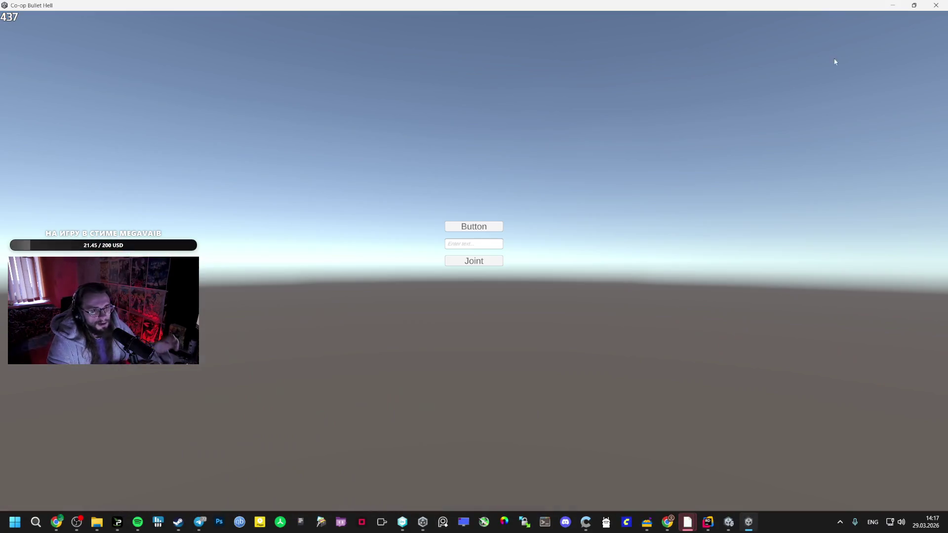
Switch from the game build to the Unity editor, then to the AI Studio chat.
left_click(731, 524)
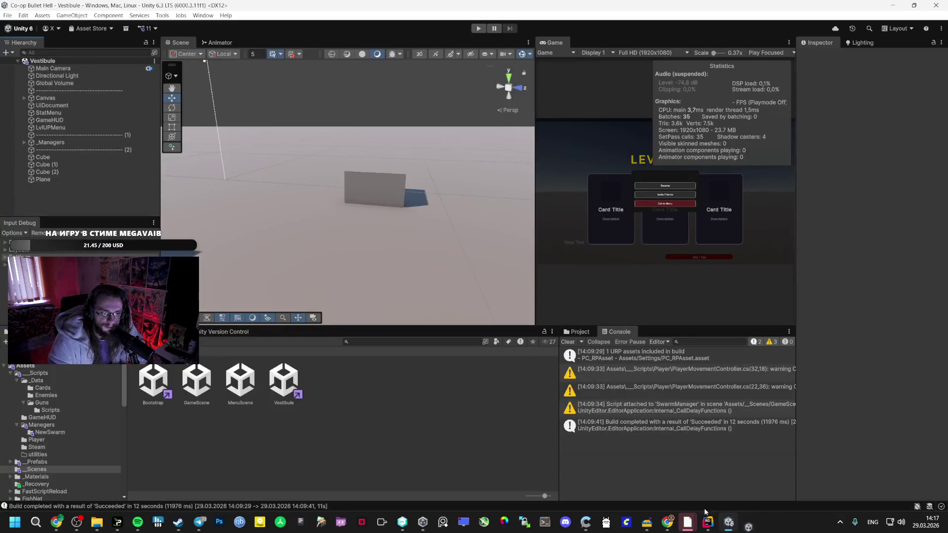
left_click(55, 498)
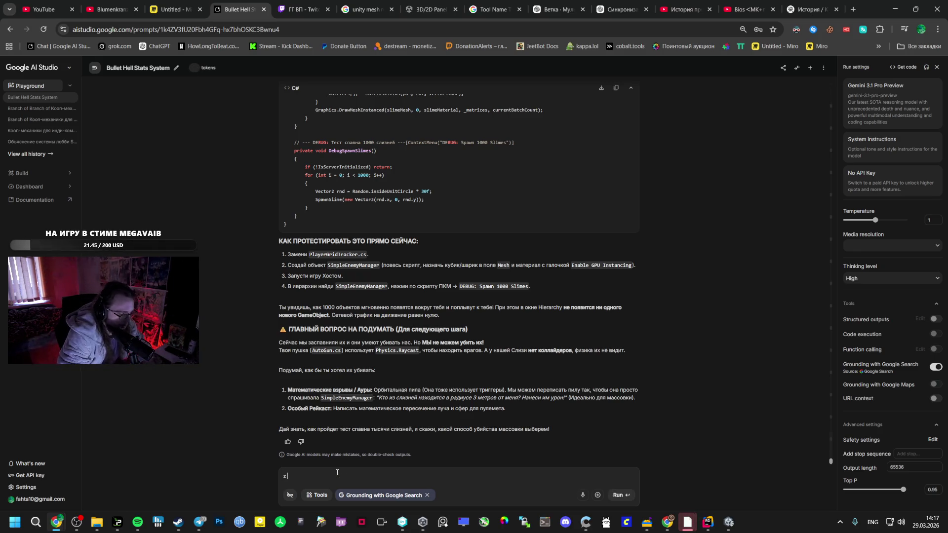
Type a Russian question on whether keeping slimes from merging is resource-heavy, then return to Unity.
key("alt+shift")
type(". я не хочу что бы")
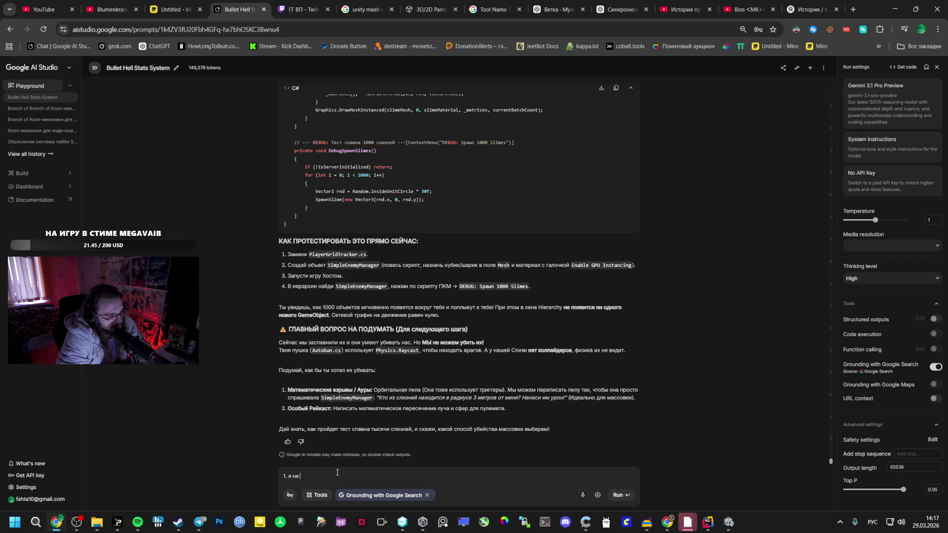
type(" од одну кучу")
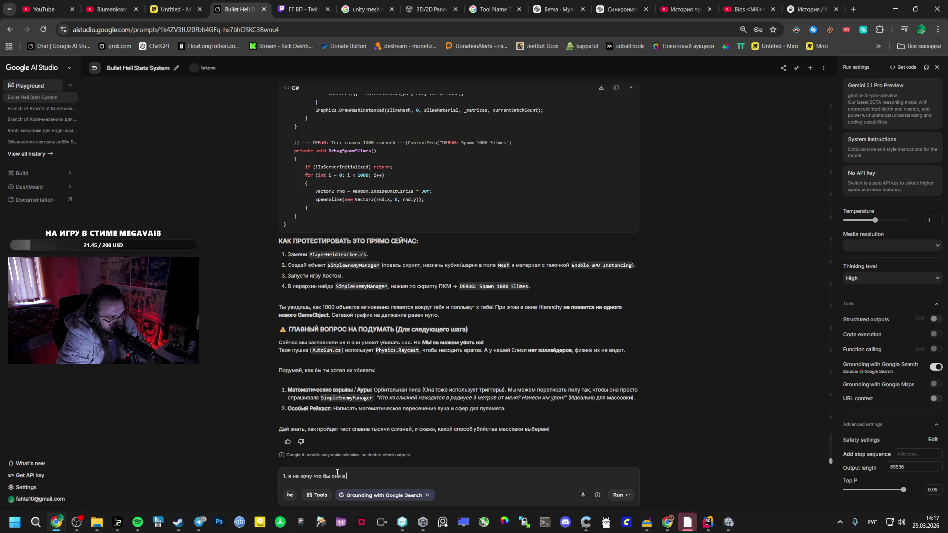
type(" с")
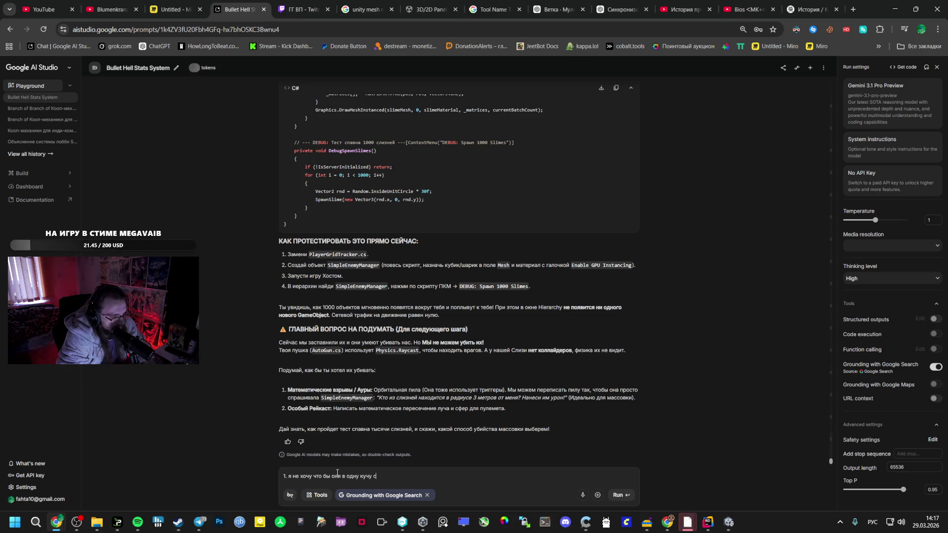
type("ливались?")
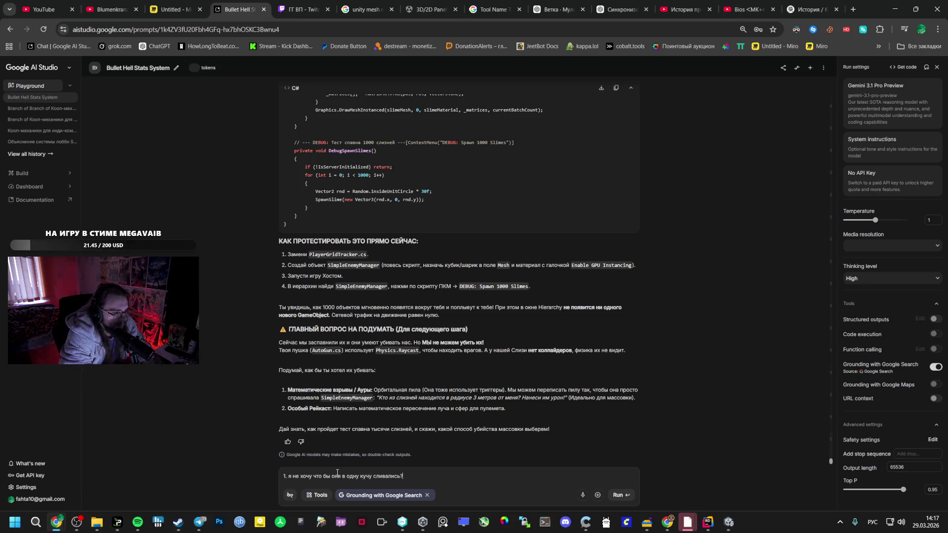
type(" Это ресурско")
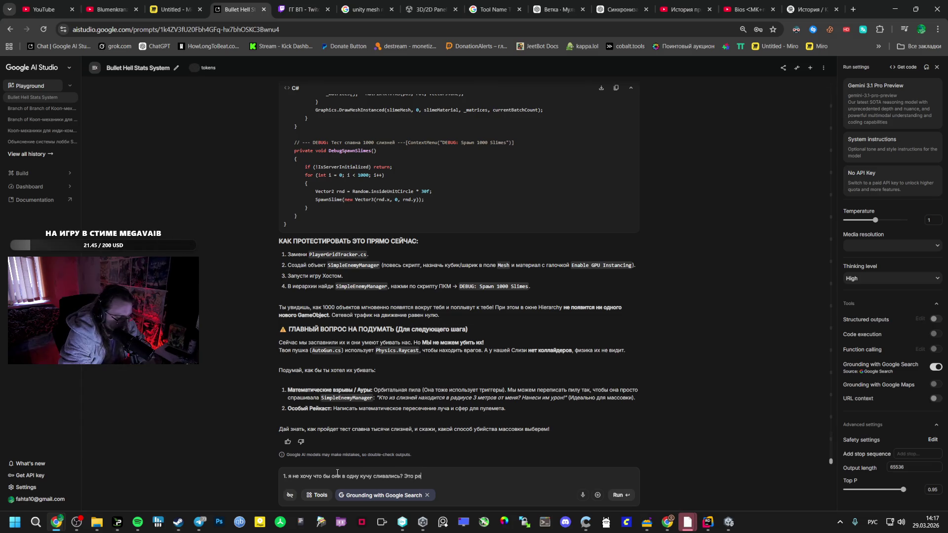
key("BackSpace")
key("BackSpace")
type("оемкий процес")
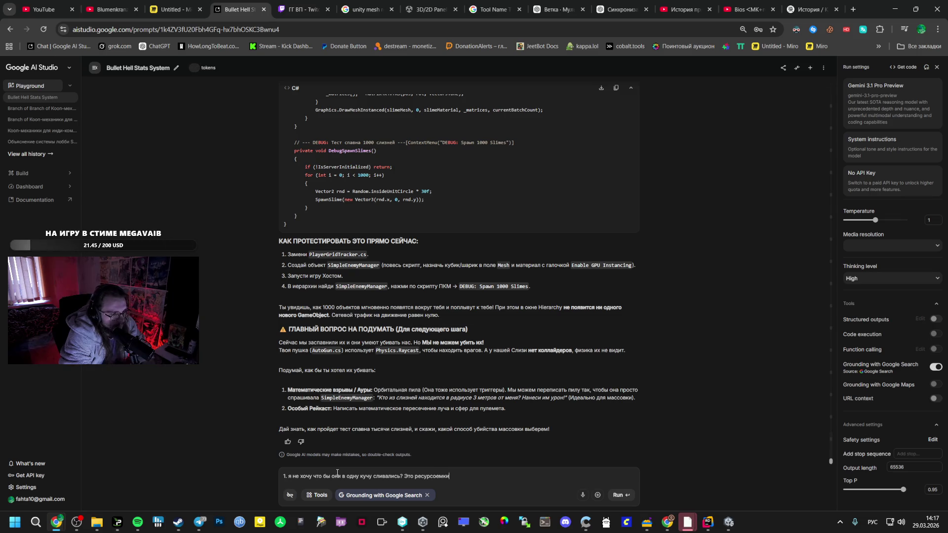
type("??")
key("shift+Return")
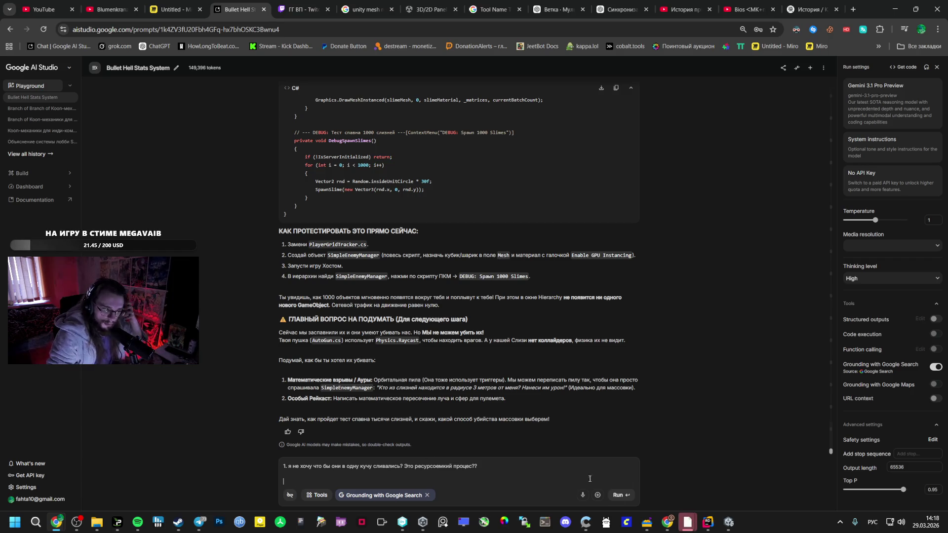
left_click(727, 526)
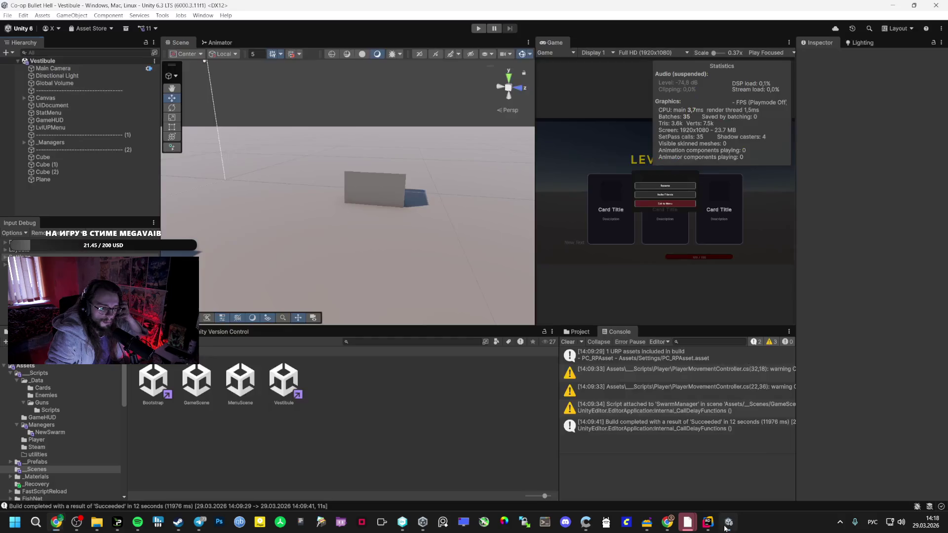
Set the Spawner's Spawn Per Second to 100 under the _Managers group.
left_click(24, 142)
left_click(62, 151)
left_click(886, 182)
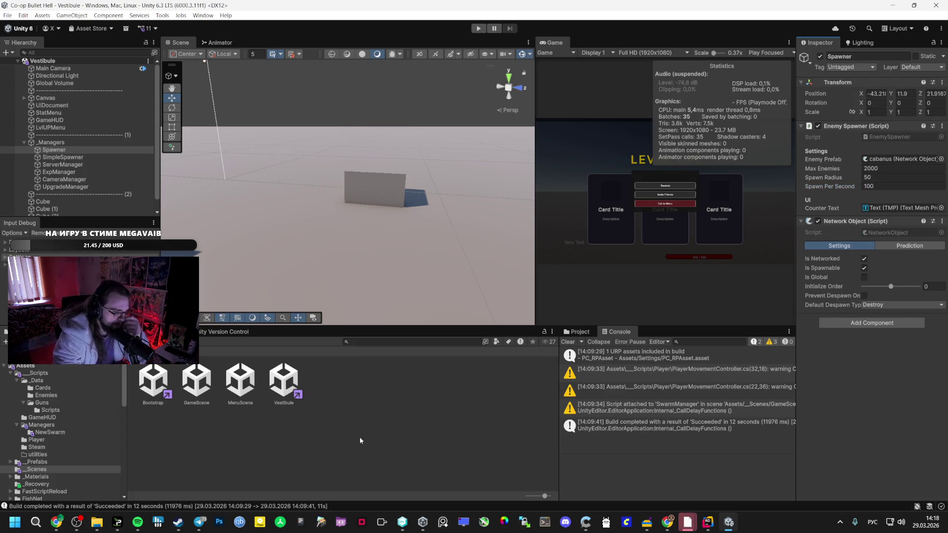
Switch to the AI Studio chat and add a new line to the draft question.
mouse_move(56, 521)
left_click(52, 481)
key("Return")
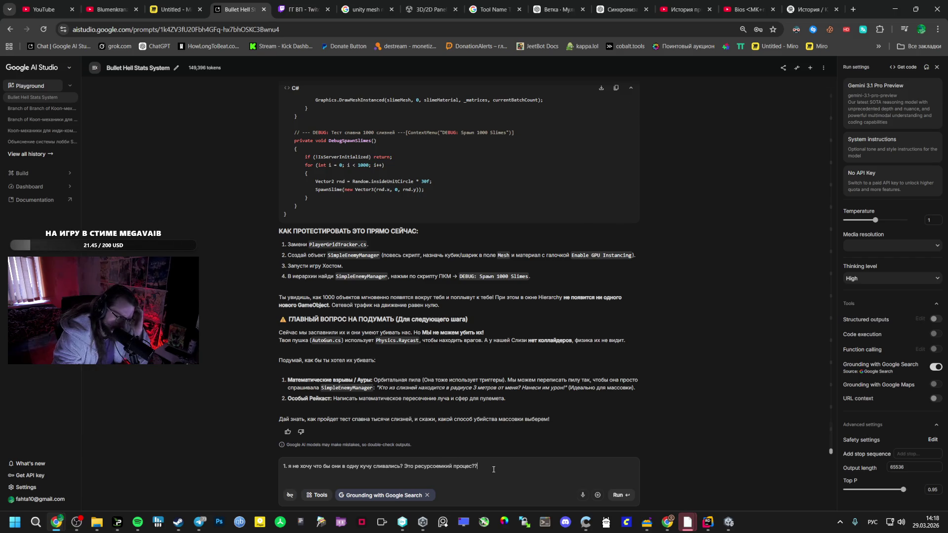
Add point 2 asking how kills and spawns sync across clients without desync.
key("Return")
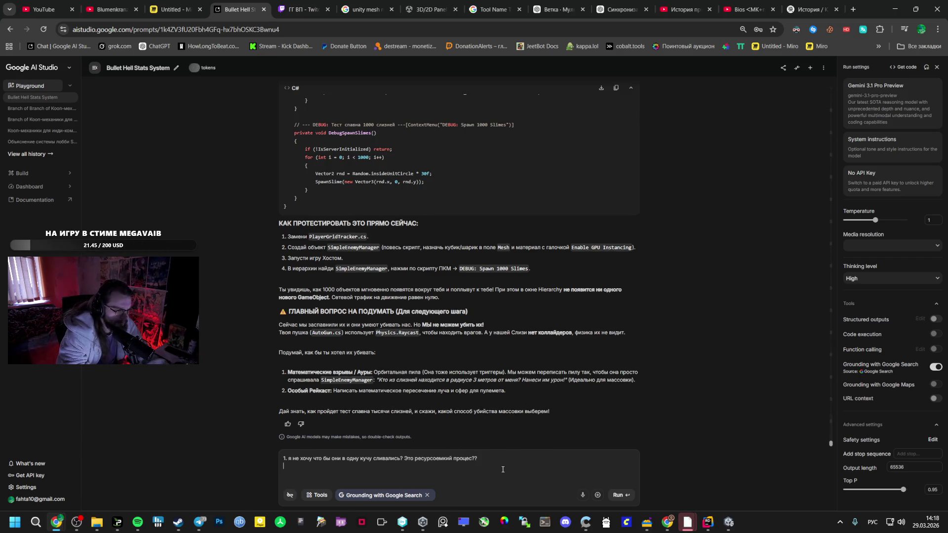
key("Return")
type("2.")
type("ак з")
type("синхрони")
type("р")
key("BackSpace")
type("зируется между клиентами убийством?")
key("Left")
key("BackSpace")
type("И с")
type("павн,")
type(" что бы на")
type(" всех з")
type("кранах прои")
type("лдил")
type("о ")
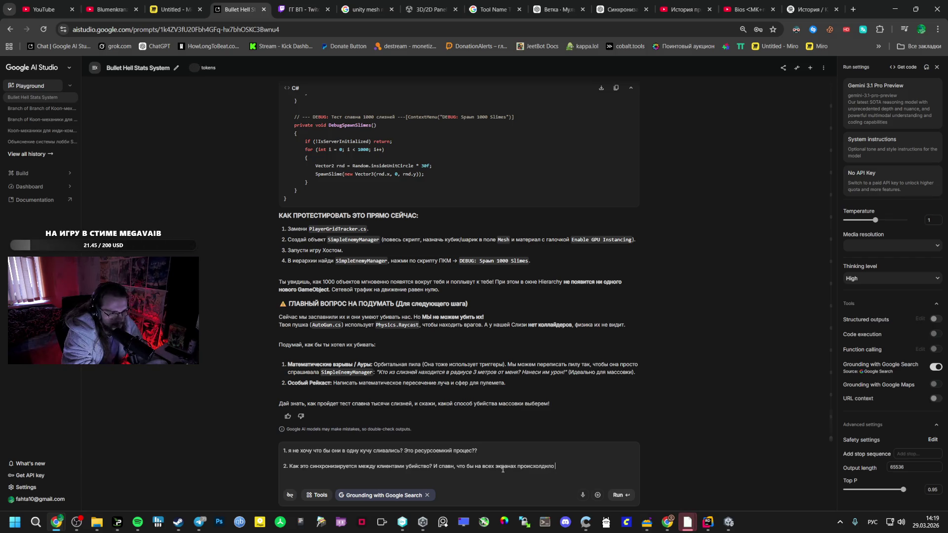
type("тосамое, что бы")
type("смерть")
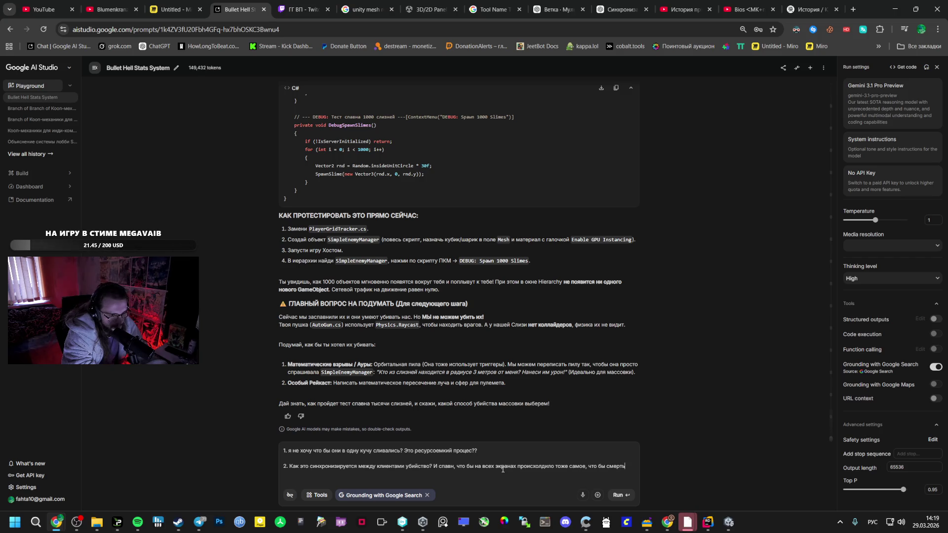
key("BackSpace")
key("BackSpace")
key("BackSpace")
key("BackSpace")
key("BackSpace")
key("BackSpace")
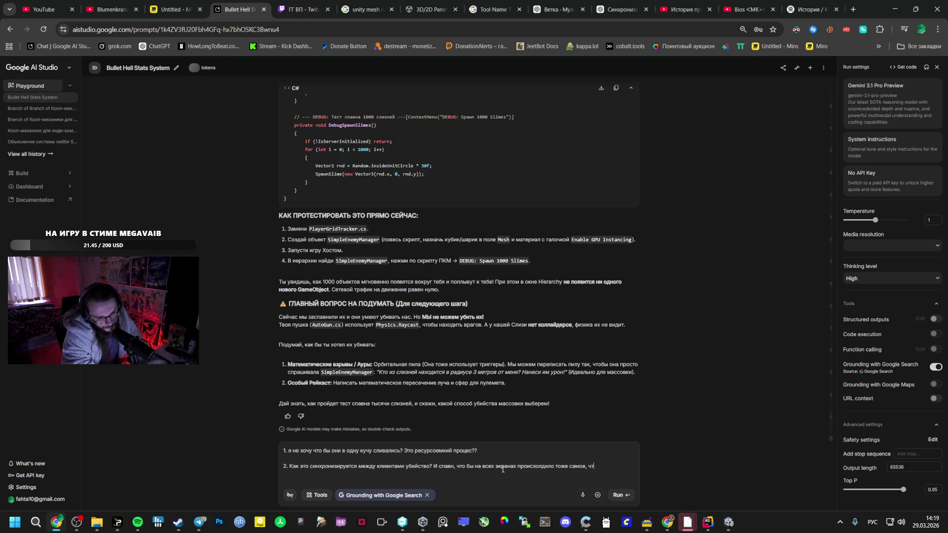
type("ра")
type("сси")
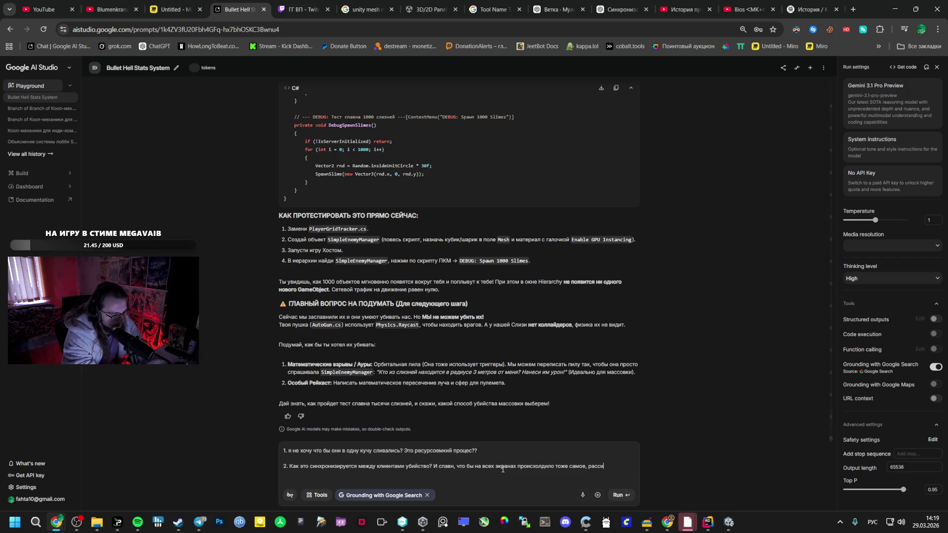
type("нхрон ")
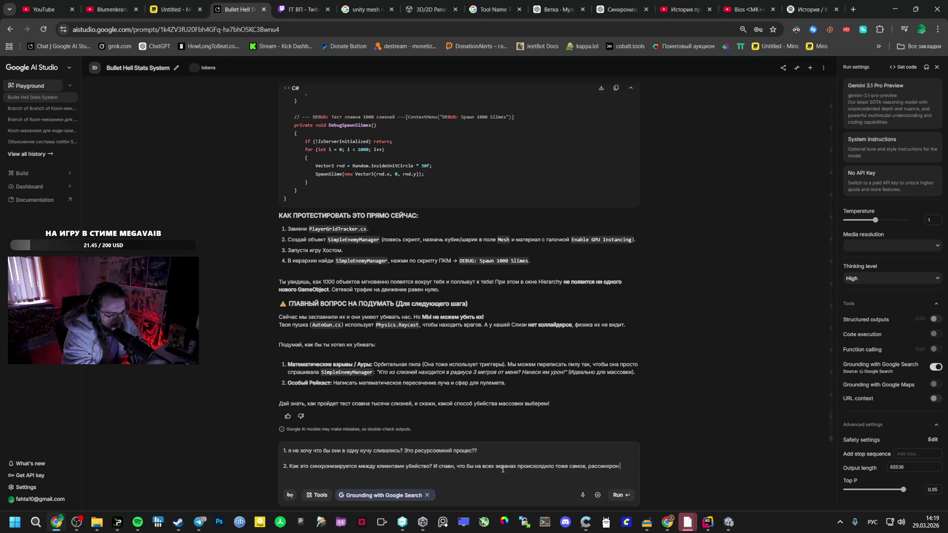
type("в таком будет ужас.")
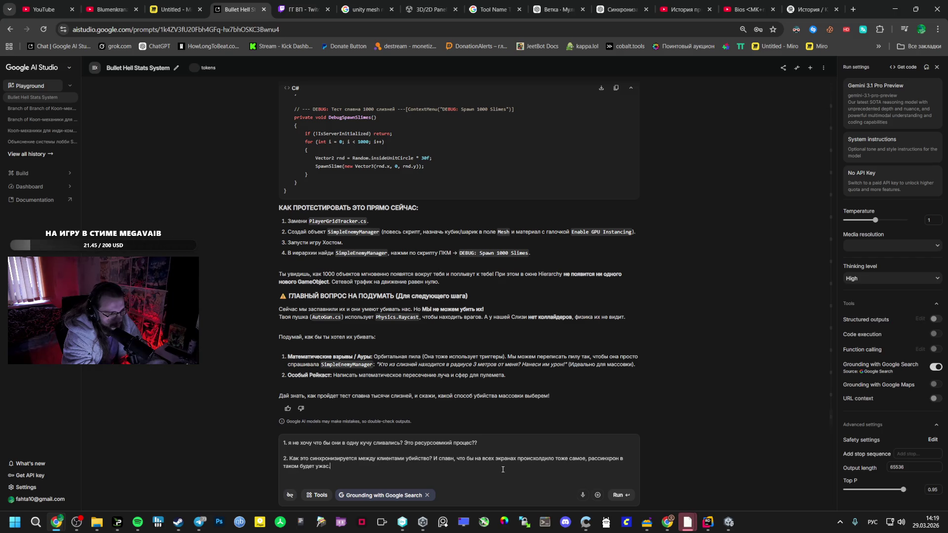
Add point 3 asking for one reusable hit-calculation method for killing different enemies.
key("Return")
key("Return")
type("3.")
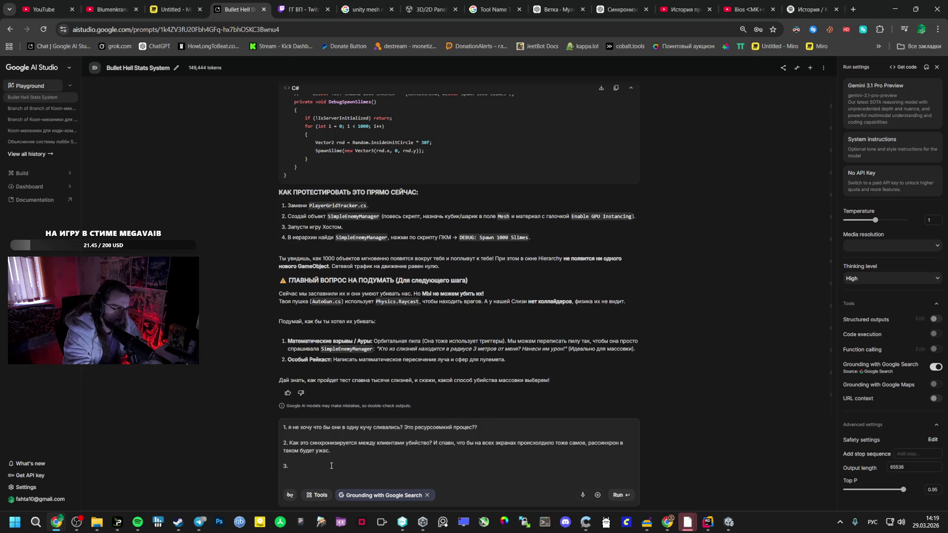
type("как лучше таких мобо")
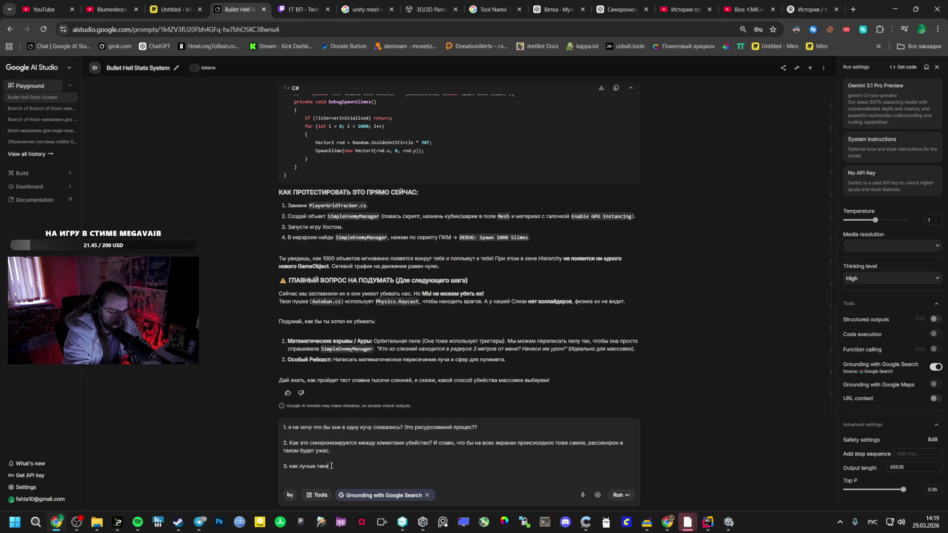
type("в ")
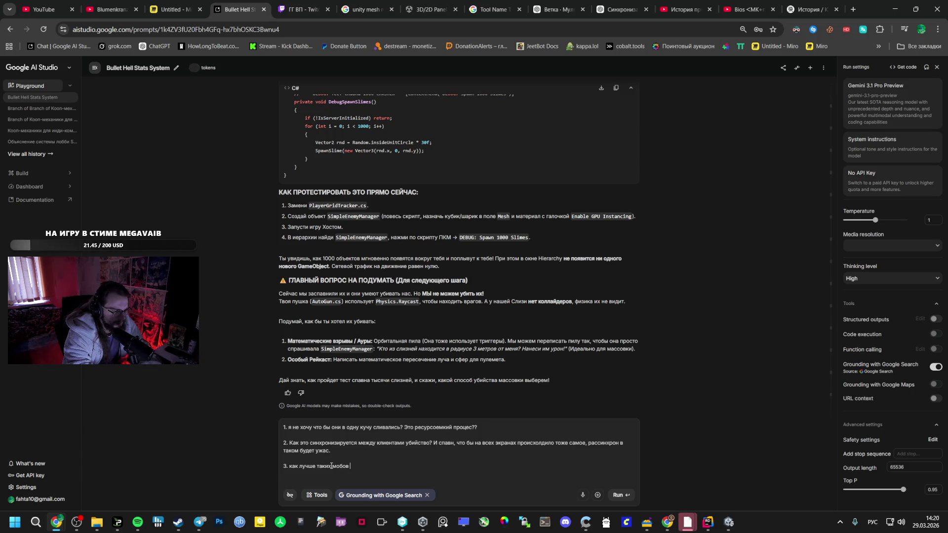
type("убивать?")
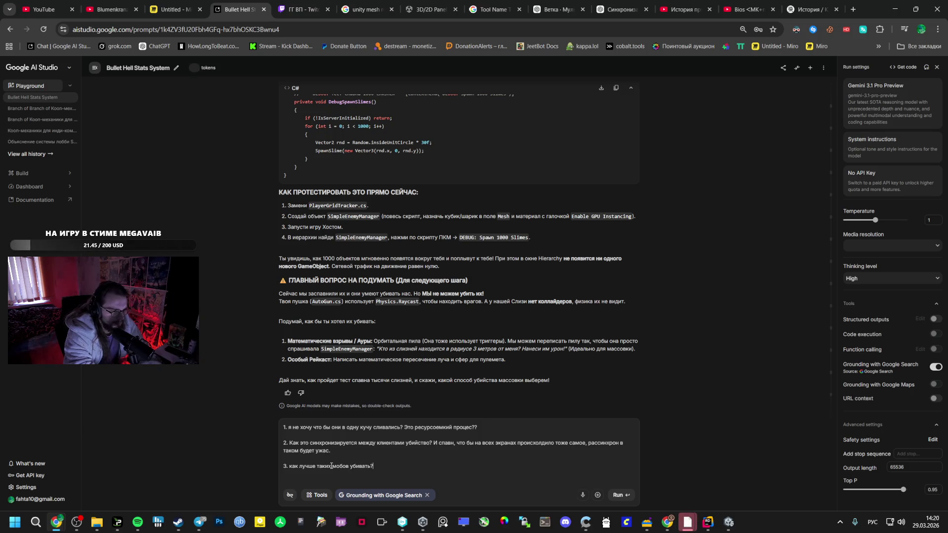
type(" Мне нужен какой то нормальный ")
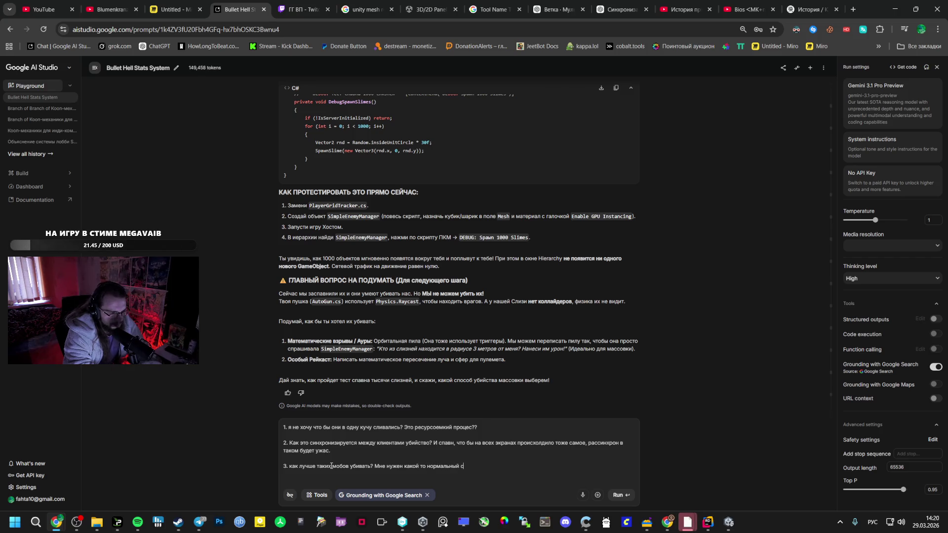
type("метод")
type(",")
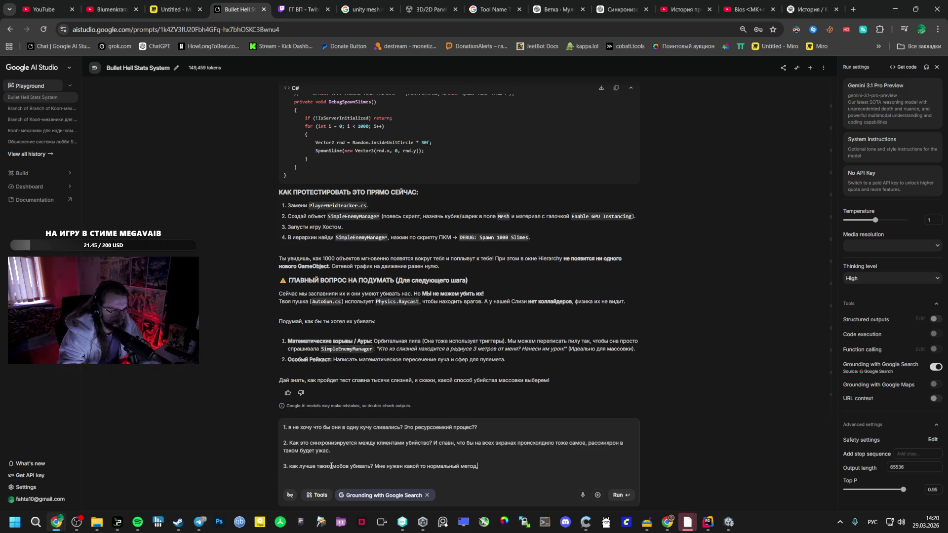
type(" что ")
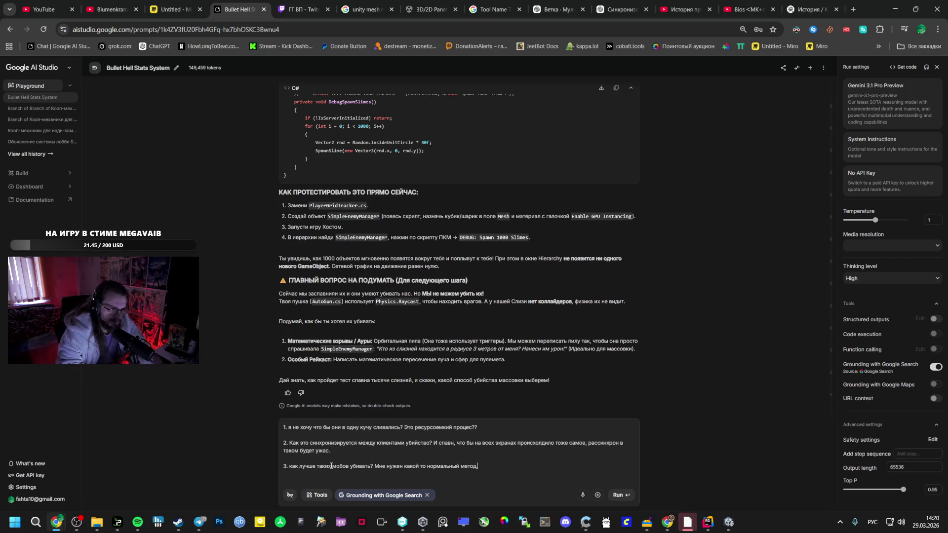
type("бы ")
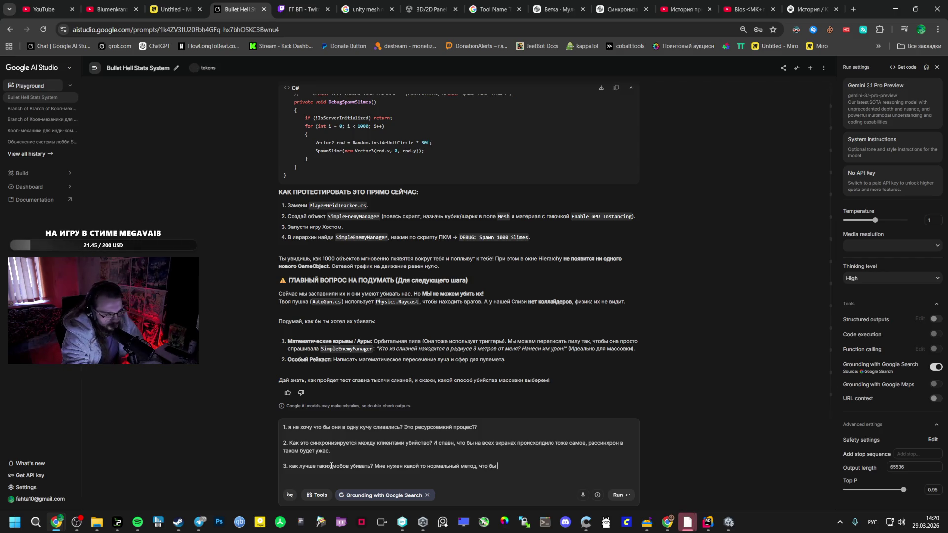
type("я потом легко мог ")
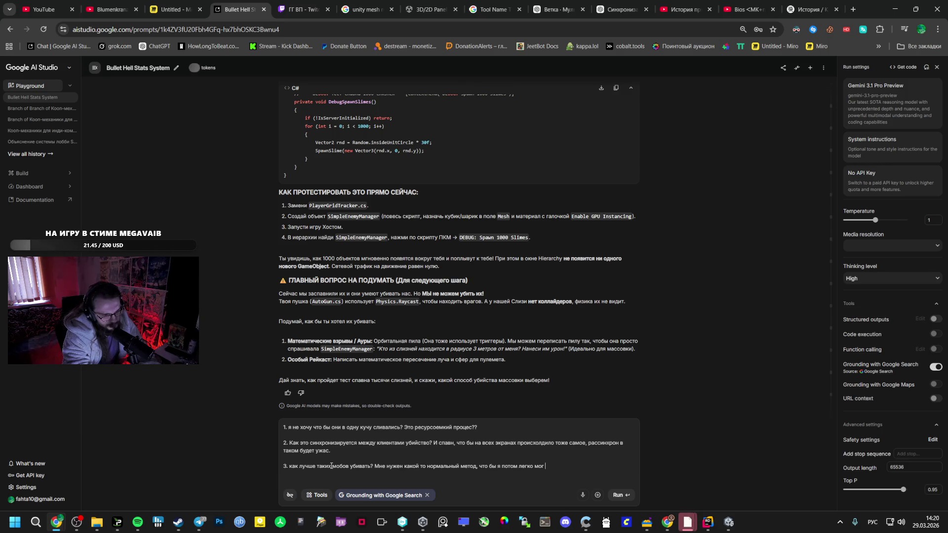
type("создавать пушки, и не запаривалс")
type("я с")
key("BackSpace")
key("BackSpace")
type("раз")
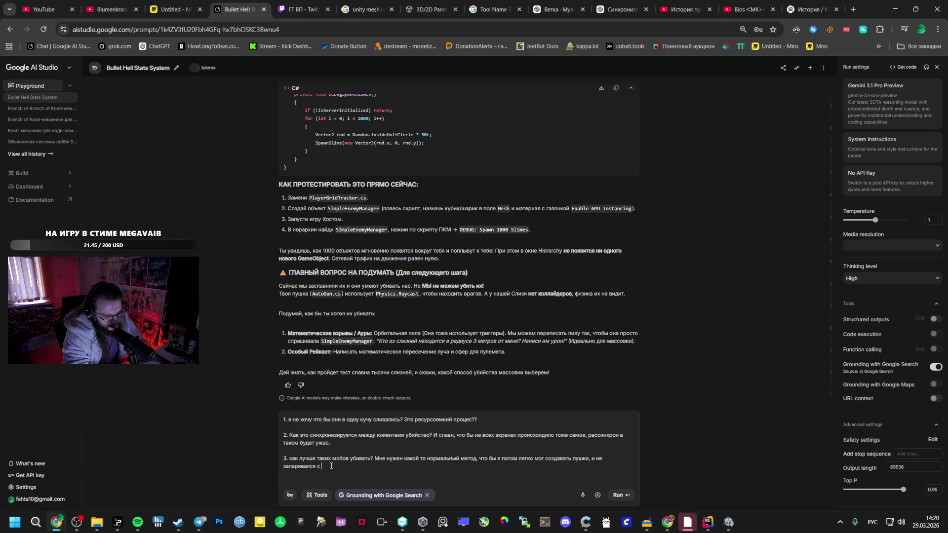
key("BackSpace")
key("BackSpace")
key("BackSpace")
key("BackSpace")
key("BackSpace")
key("BackSpace")
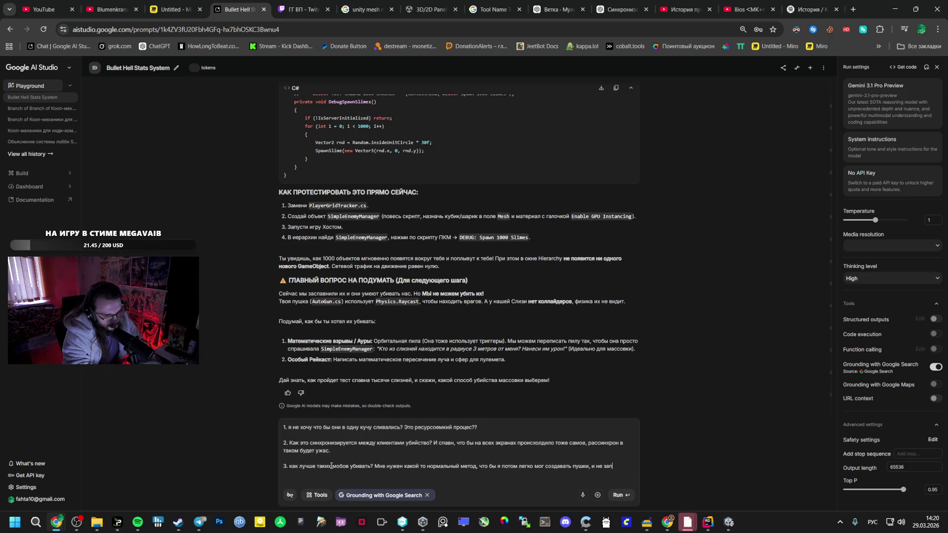
type("не писал для разн")
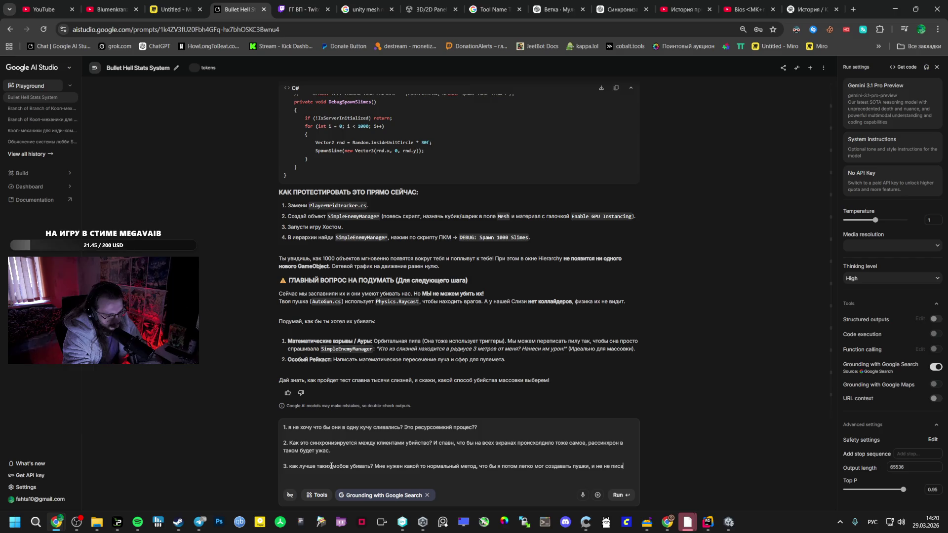
type("ых")
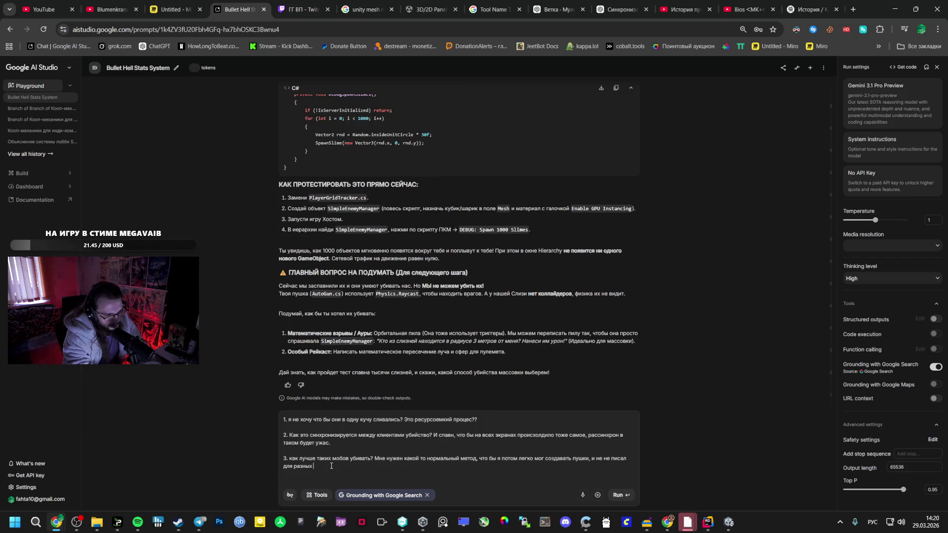
type(" врагов разные мето")
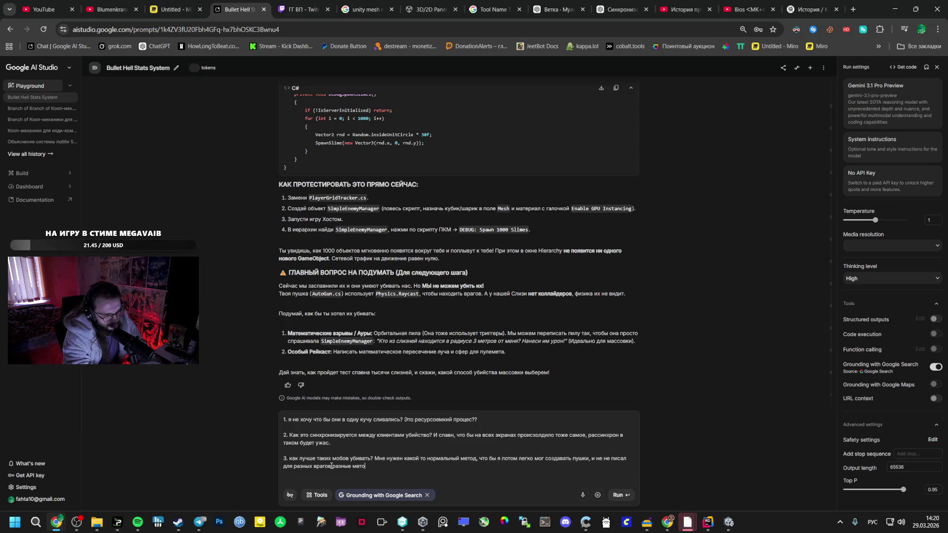
type("е")
key("BackSpace")
key("BackSpace")
type("способы")
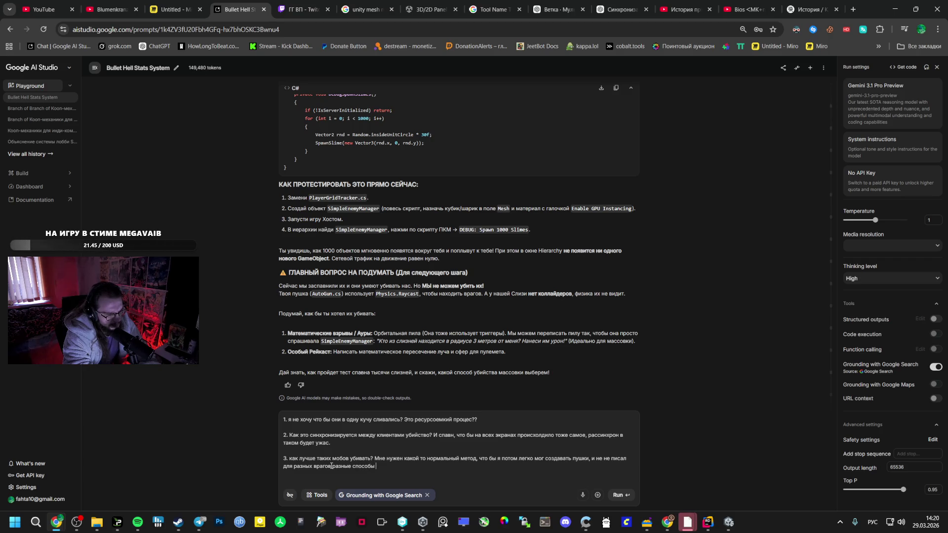
type("убийства.")
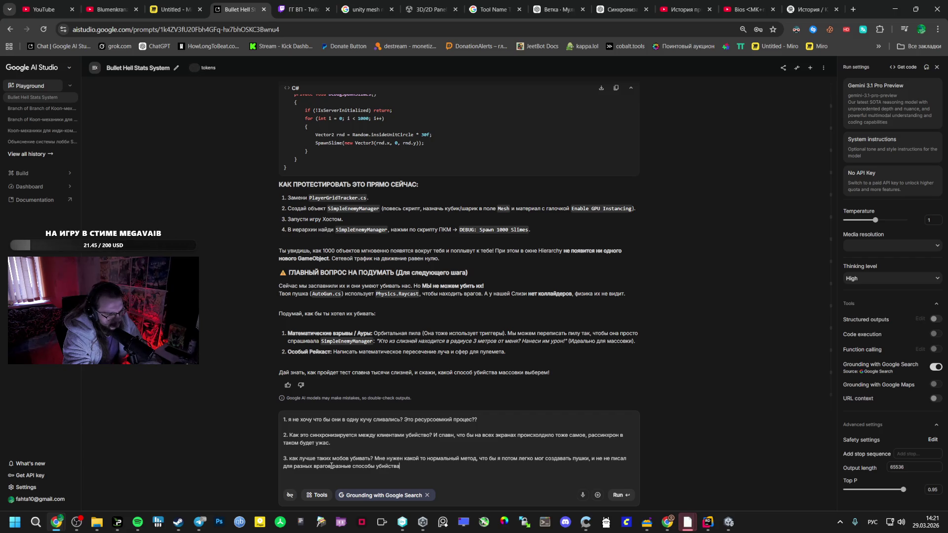
key("BackSpace")
type("(вычис")
type("лен")
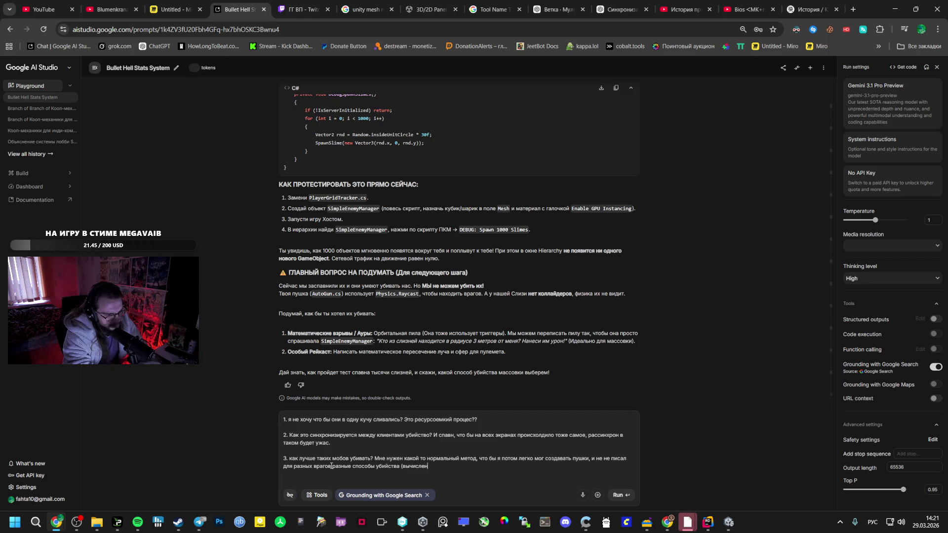
type("ия попадания).")
type(" Что мо")
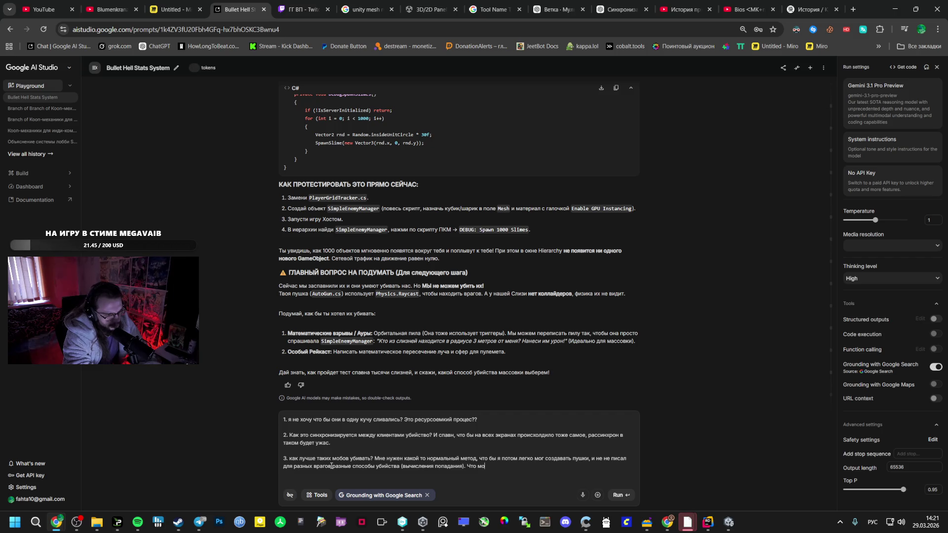
type("жно пр")
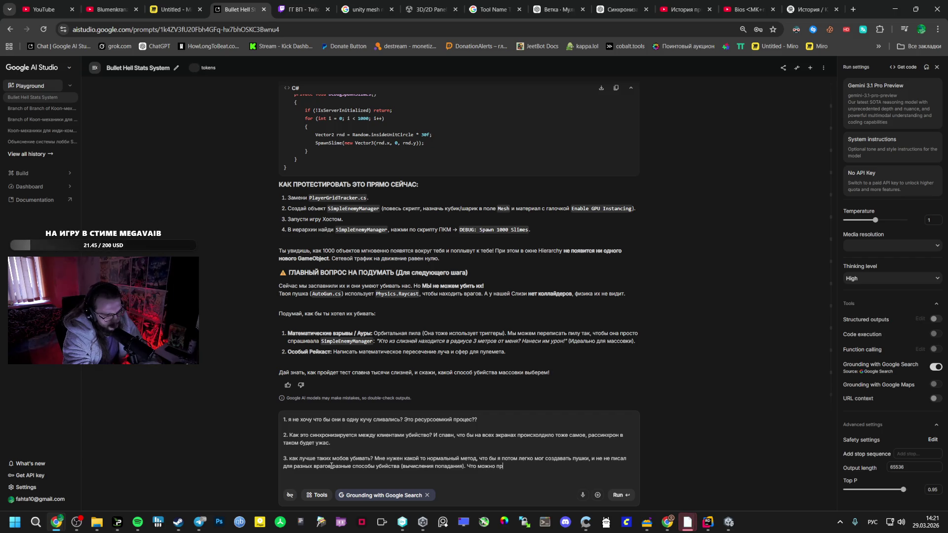
type("идумать?")
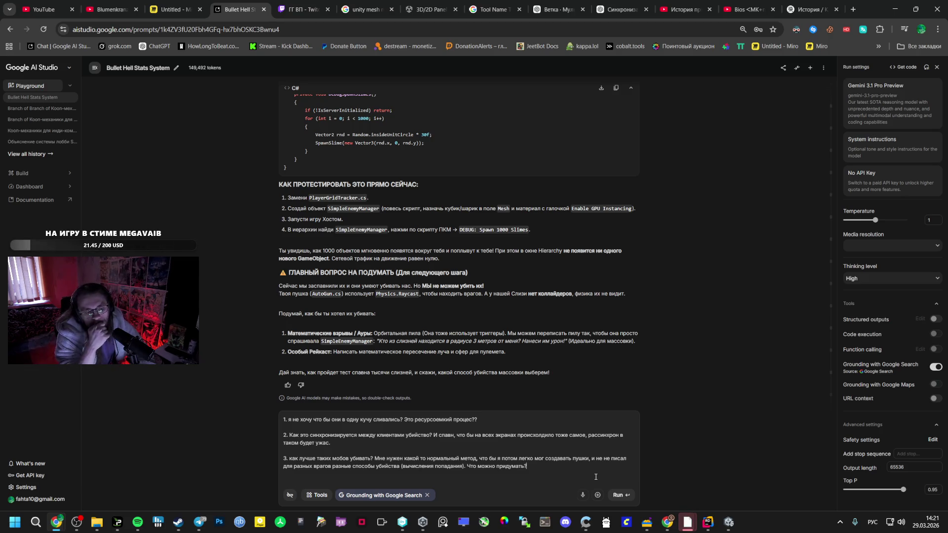
Add question 4 on pooling enemies, rendering only visible ones, and 2k enemies at 250 FPS.
key("Return")
type("4.")
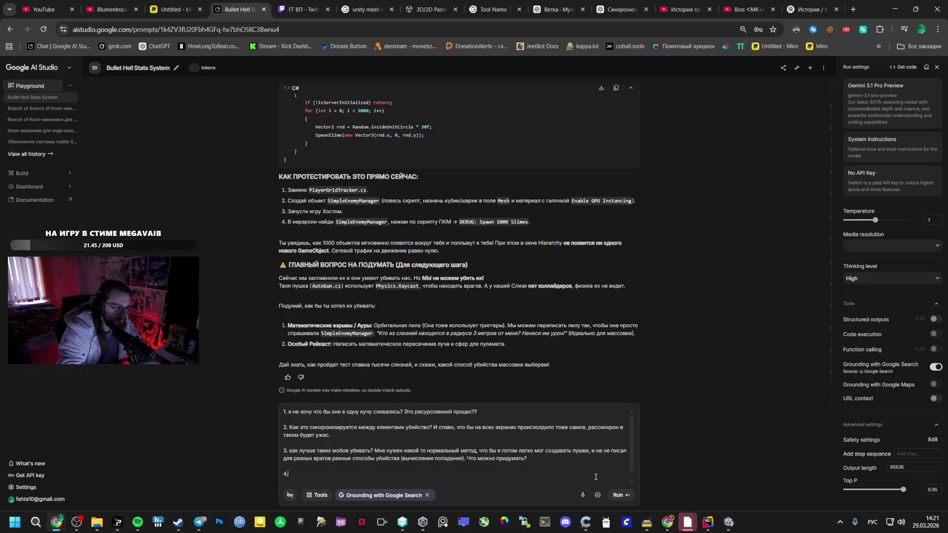
type(" как онзировать старых врагов черезпул? Ч")
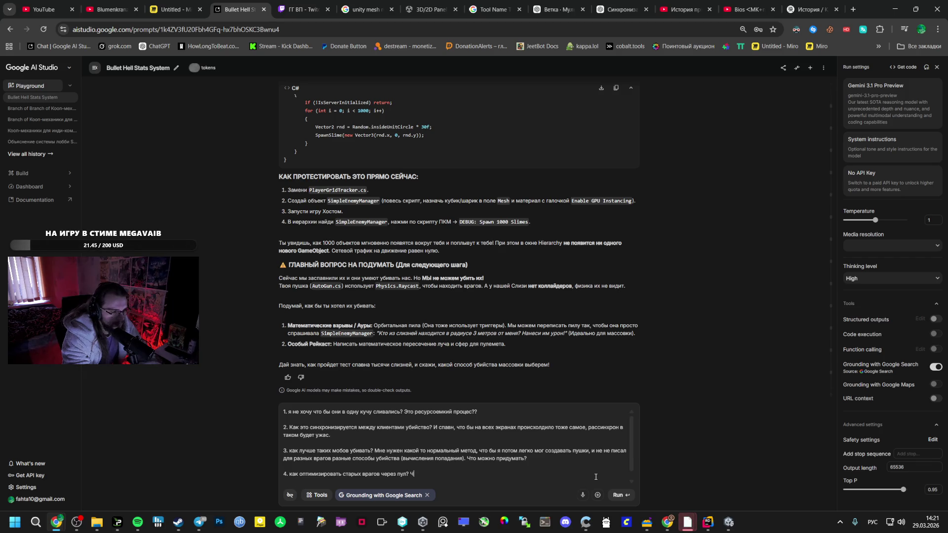
key("BackSpace")
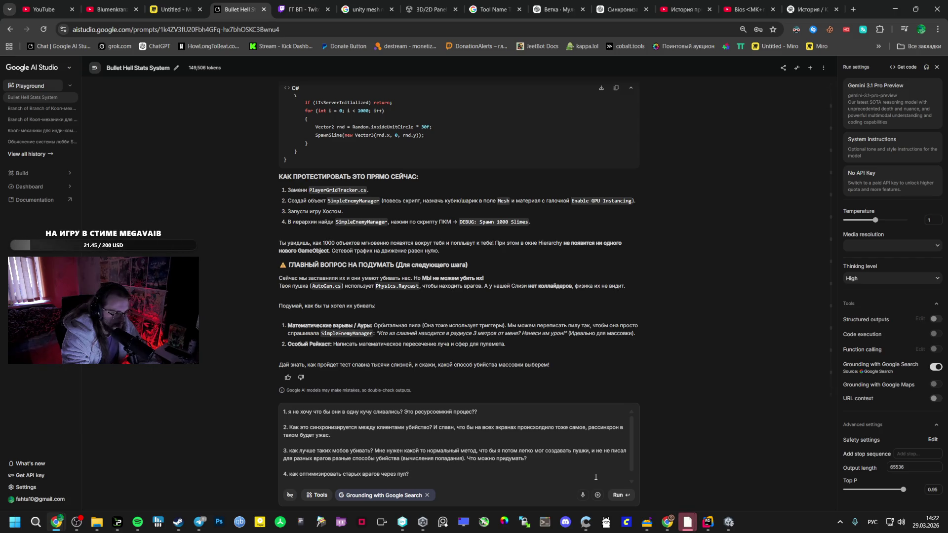
type(" Отрисов")
type("ывать только тех что видишь? ")
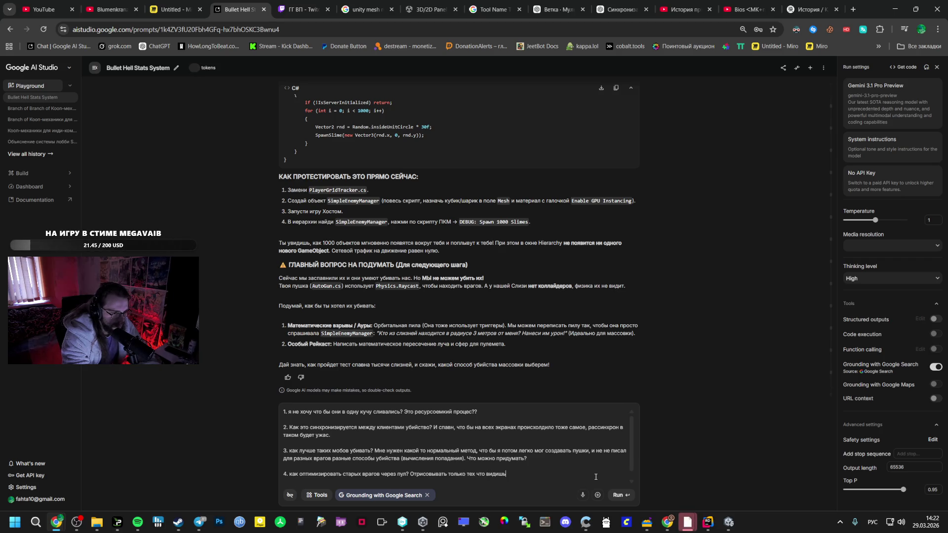
type("Или какой то сп")
type("особ")
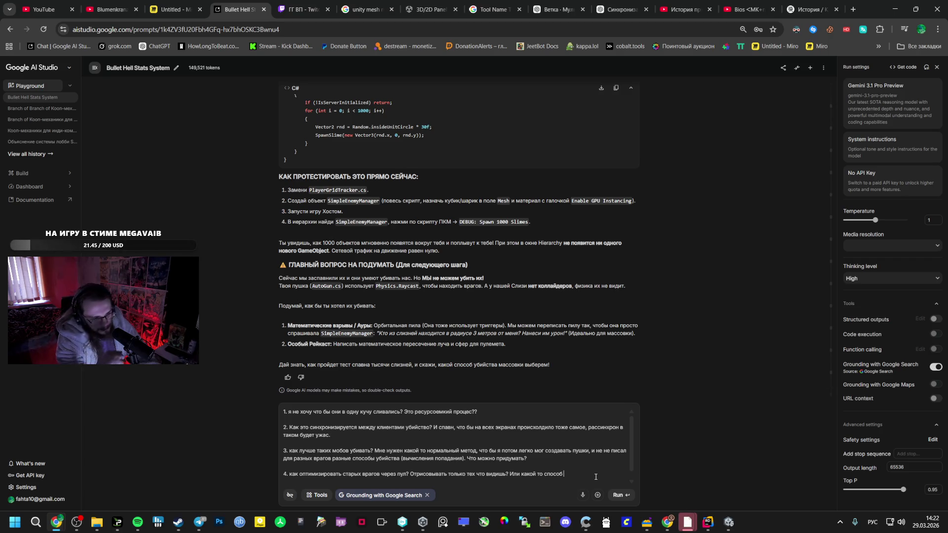
type(",")
type(" знаю что есть")
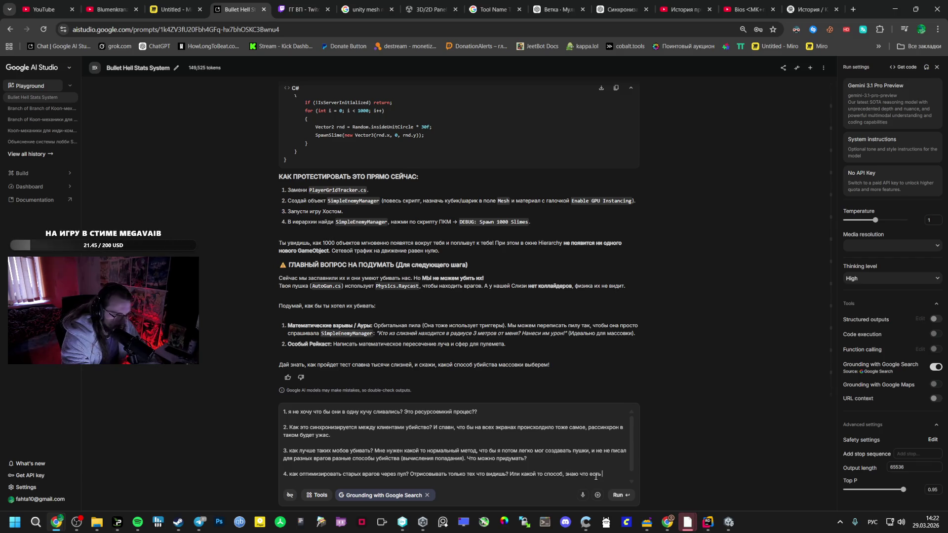
type("фу")
type("нкц")
type("ия рисовать то")
type(" что в")
type("шь")
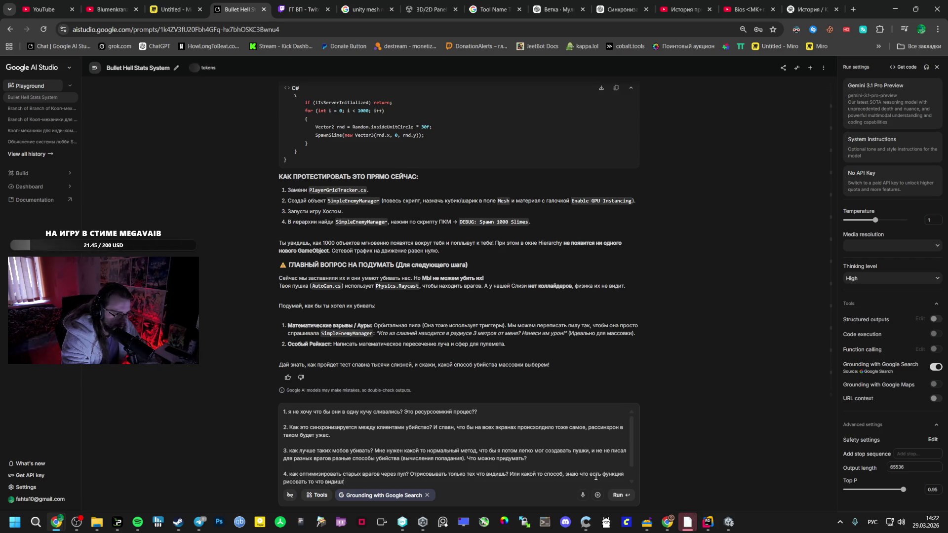
type("то что не в зоне каы не рис")
type("ть, колько э")
type("нимо к наш")
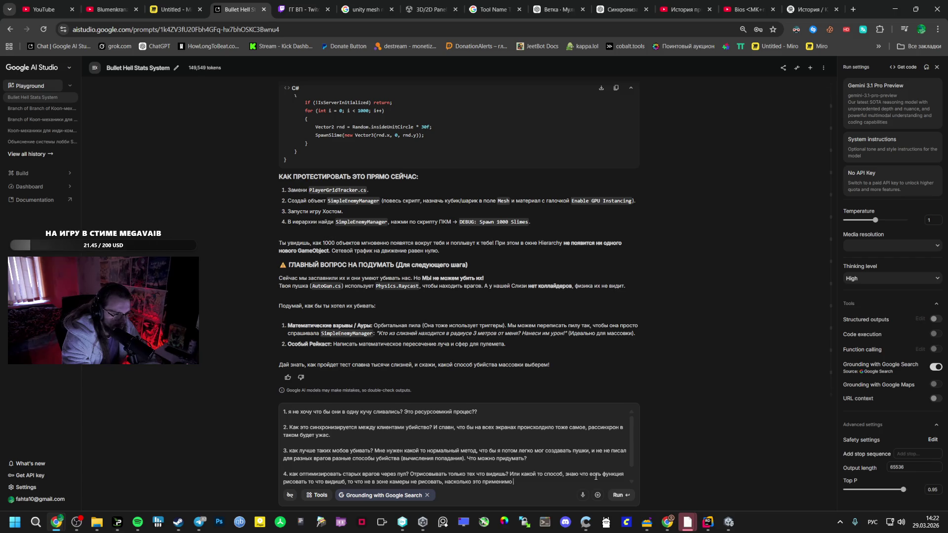
type("у проэк")
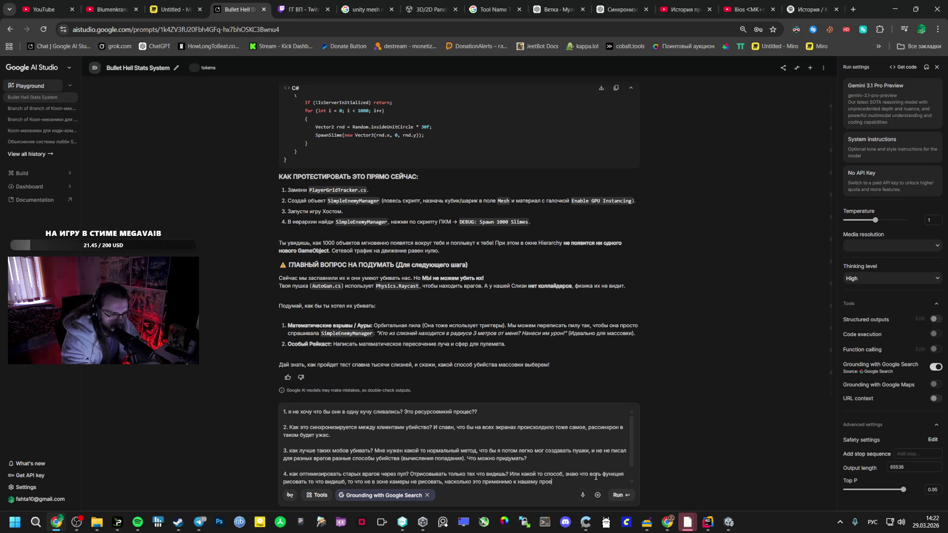
type("кту?")
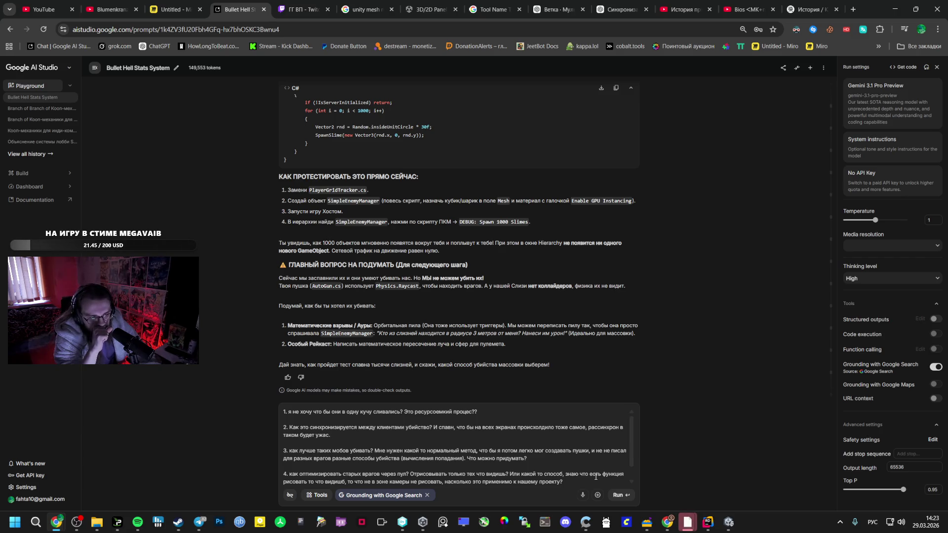
type("Есть ли что то еще?")
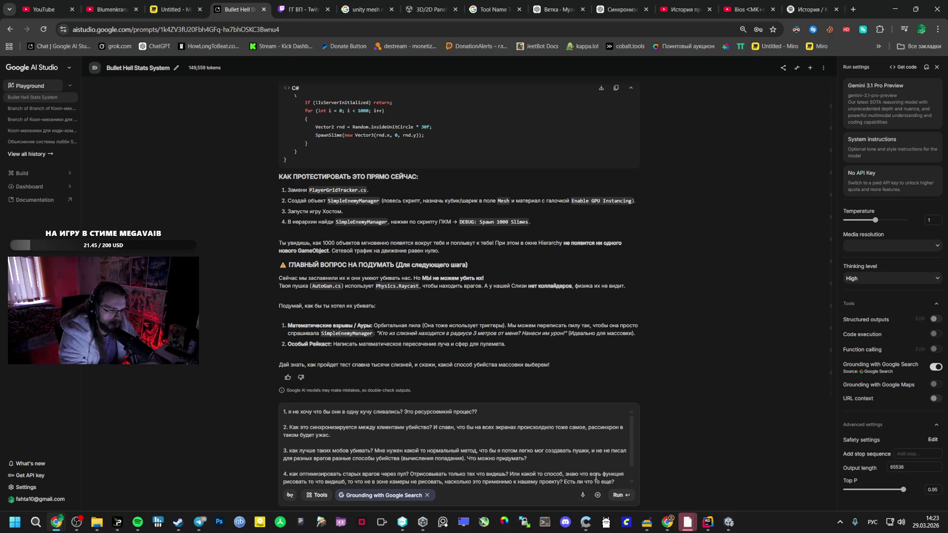
type(" В целом если вр")
key("BackSpace")
key("BackSpace")
key("BackSpace")
type("с 2к врагов 800")
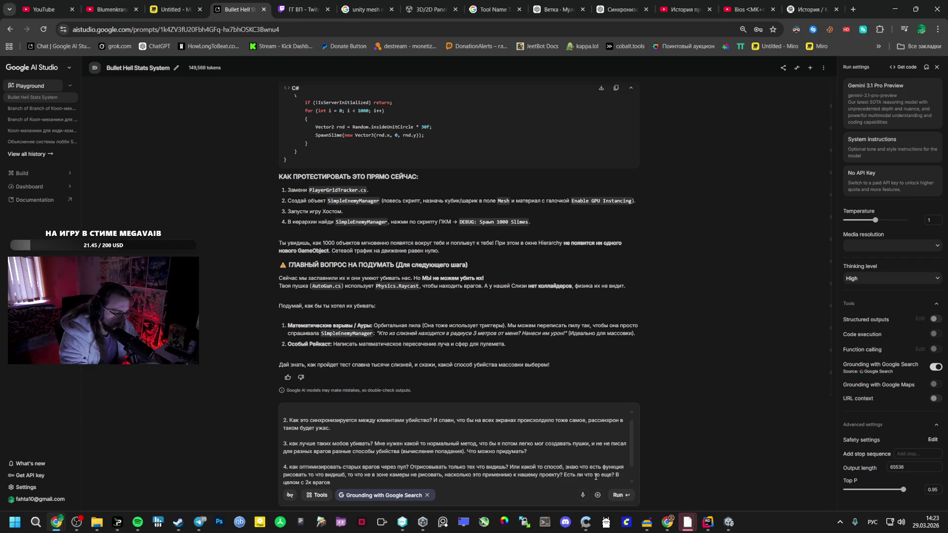
type(" полигонов")
type(" кажд")
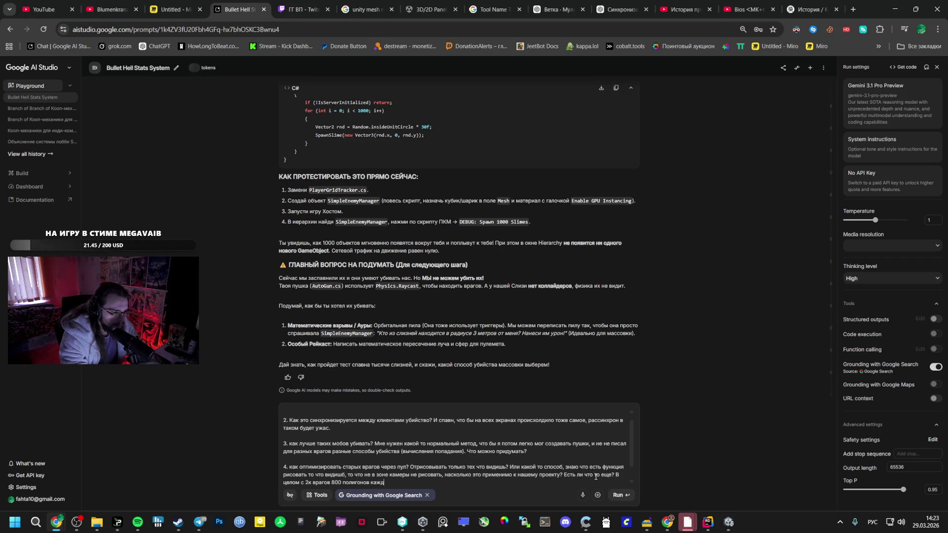
type("ый, с 1 материалом, ")
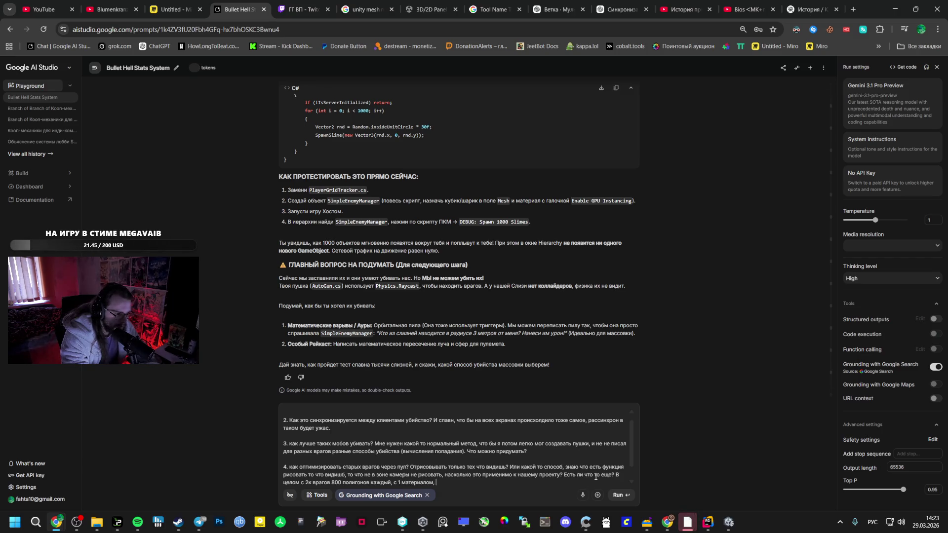
type("у меня 250 фпс в 2к.")
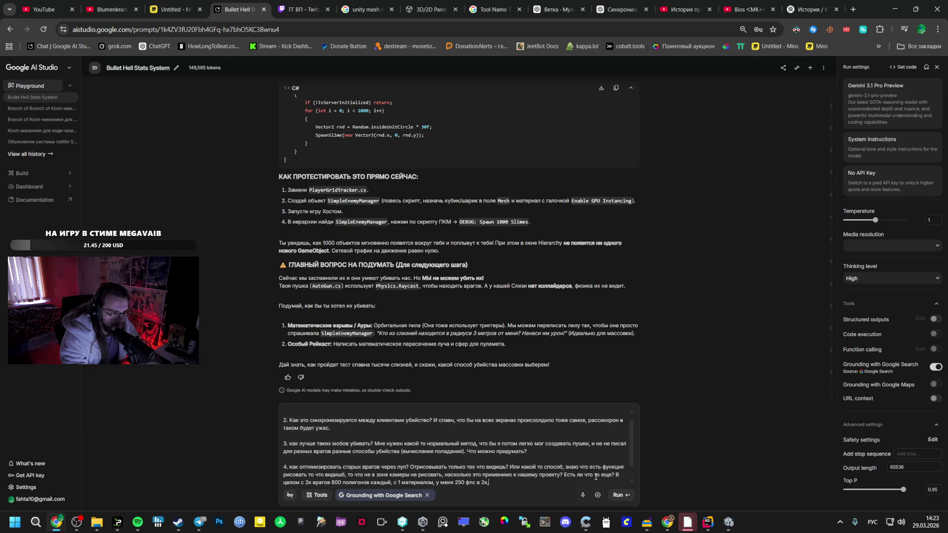
Ask what happens once animations, lighting and textures arrive, or whether to optimise later.
type(",")
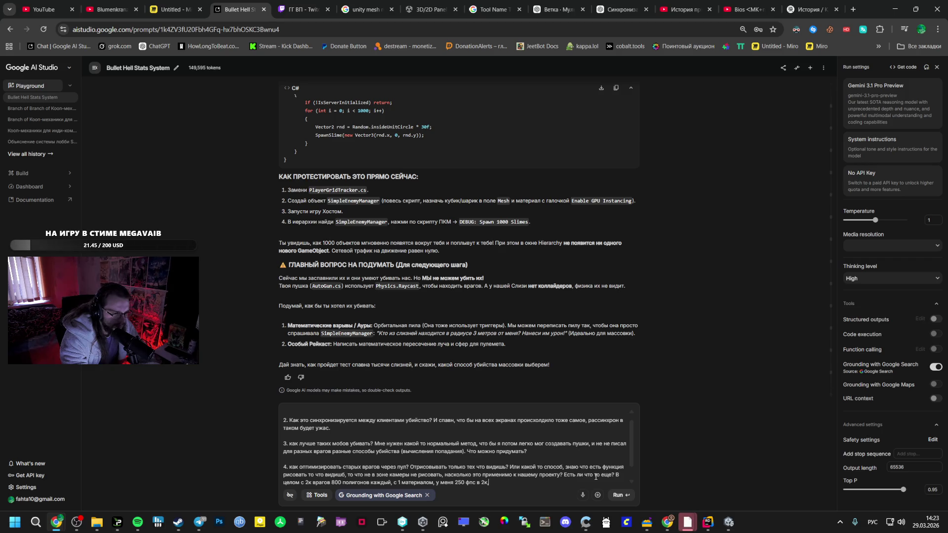
type("Но что будет когда поя")
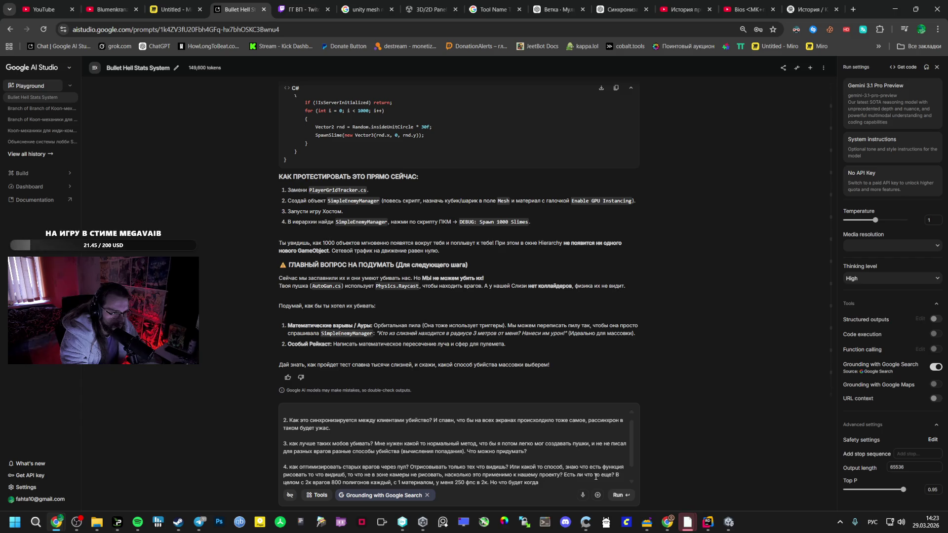
type("вятся анимации ")
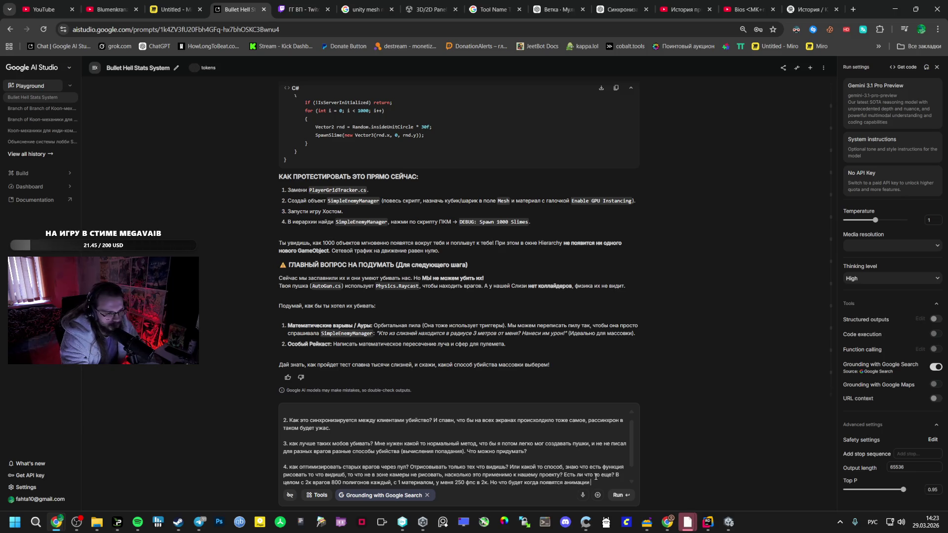
type("и")
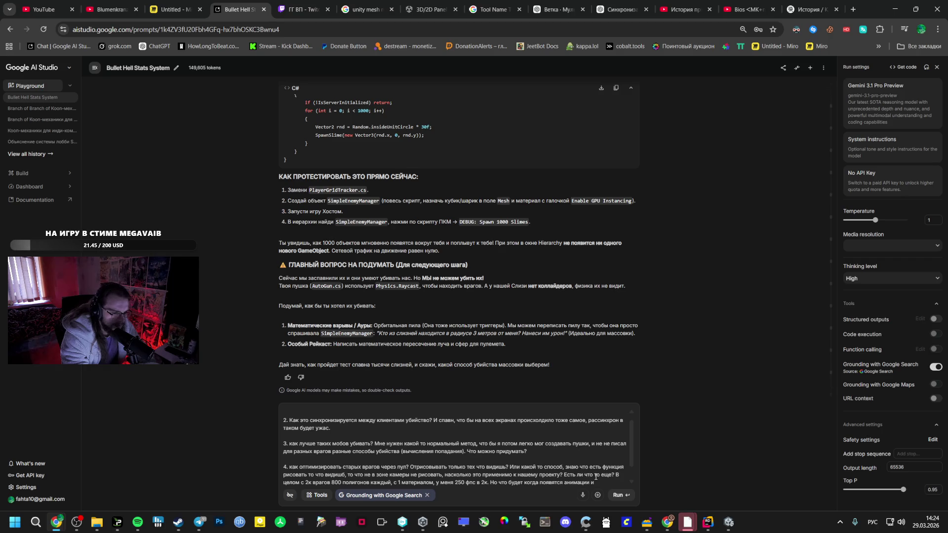
key("BackSpace")
type(",")
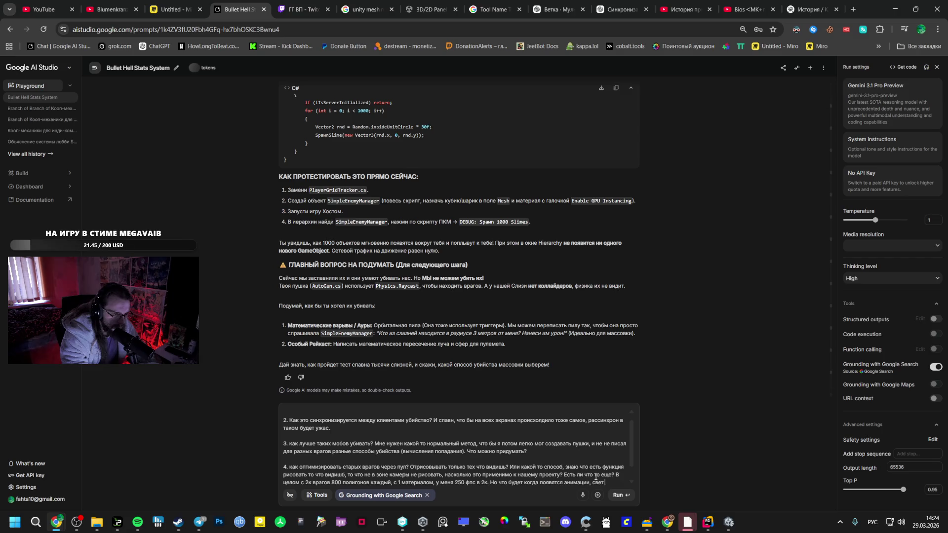
type(" свет и текс")
type("тура,")
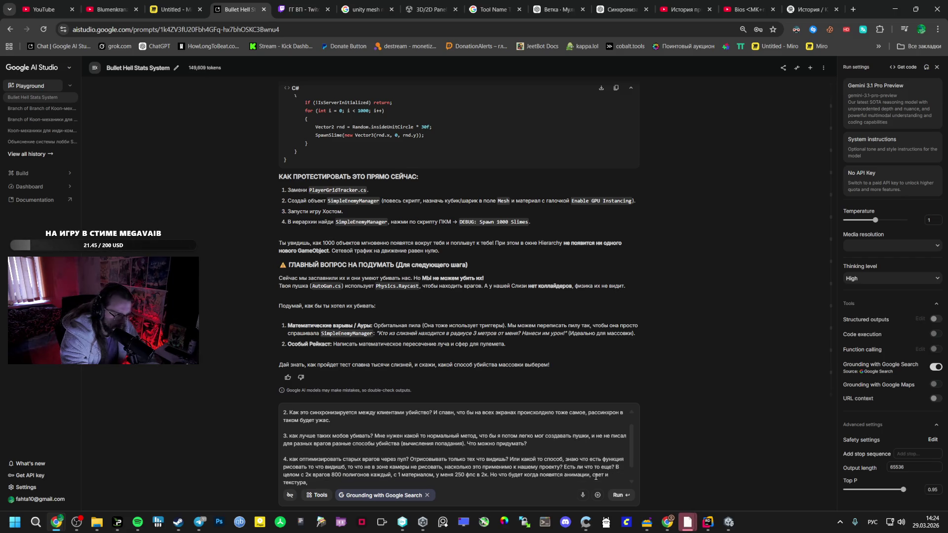
key("BackSpace")
type(". Дума")
key("BackSpace")
key("BackSpace")
key("BackSpace")
type("Или лучше подумать потом уже когда сложные м")
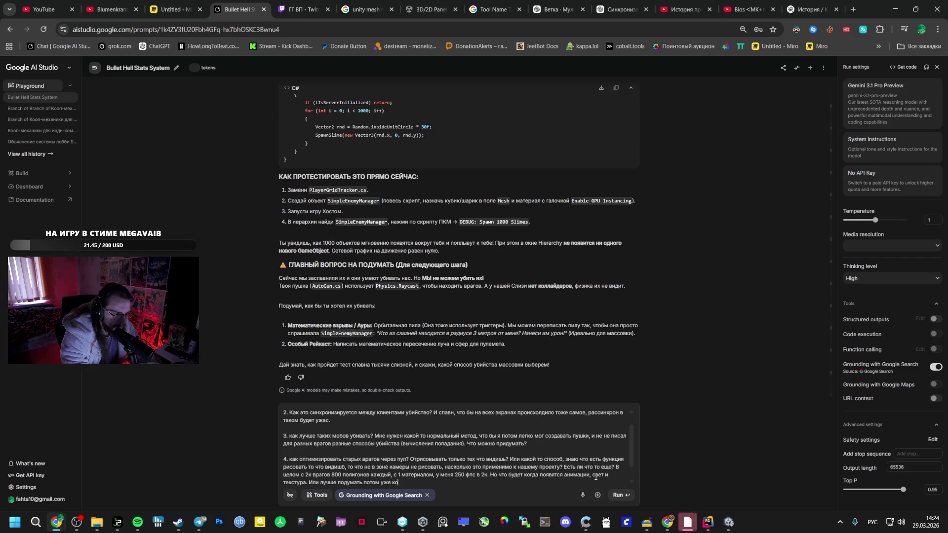
type("одели добавлять буду? Са")
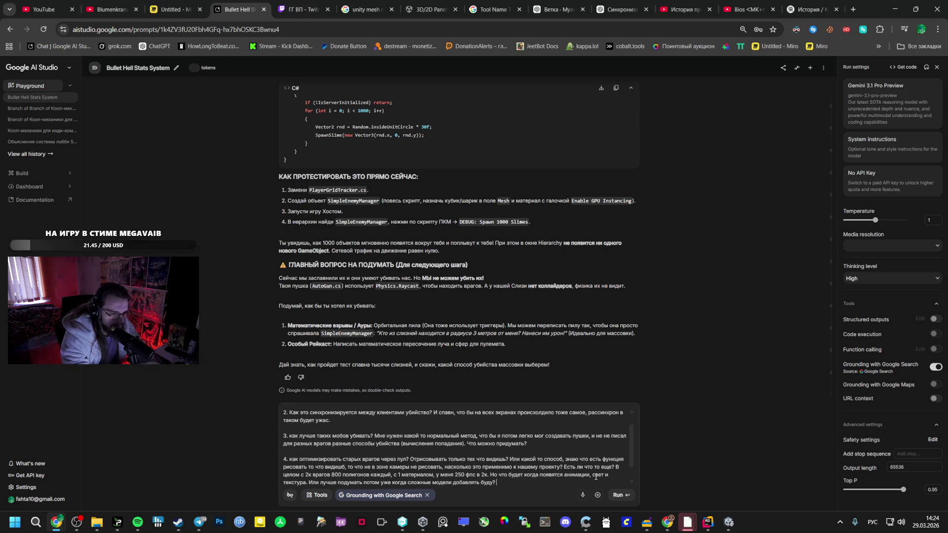
type("мо Собой я хочу потом")
key("BackSpace")
key("BackSpace")
type("ть дл")
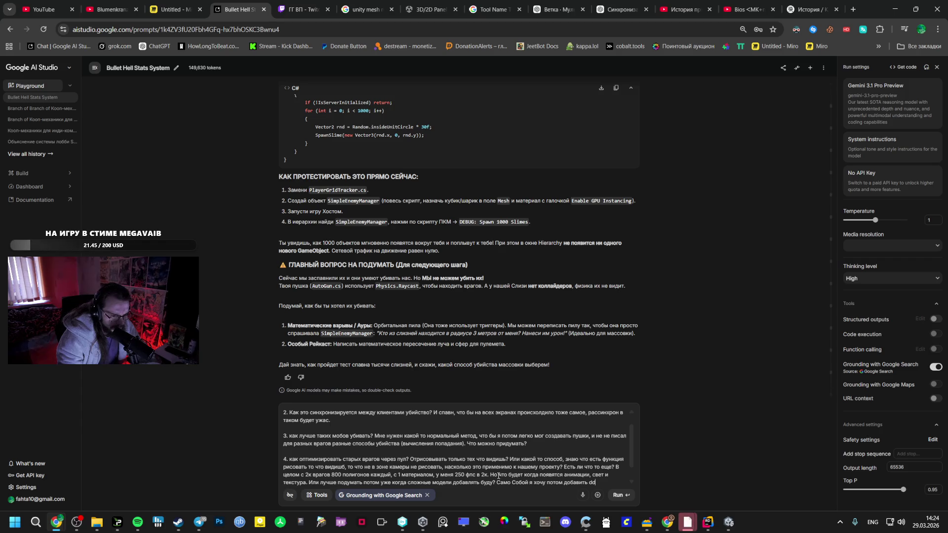
Mention later plans for resolution upscaling, DLSS, FSR and frame generators, asking what helps now.
type("hf")
key("alt+shift")
type("зрешении")
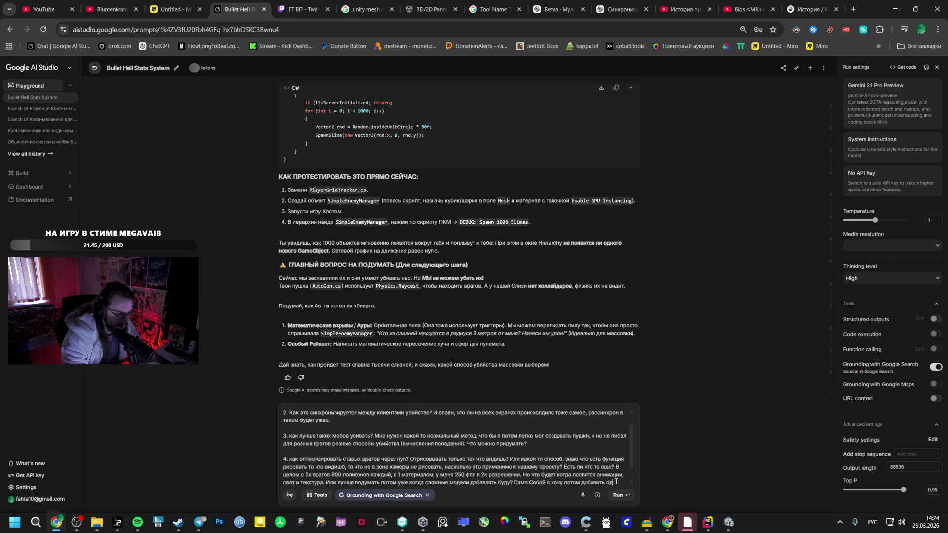
key("BackSpace")
key("alt+shift")
type("dlss")
key("alt+shift")
type("и ")
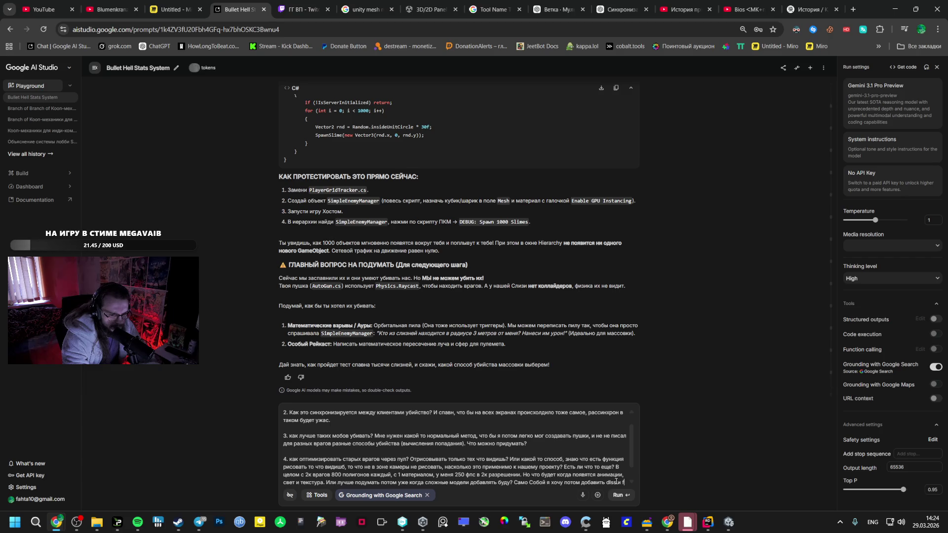
type("fsr и мб")
key("alt+shift")
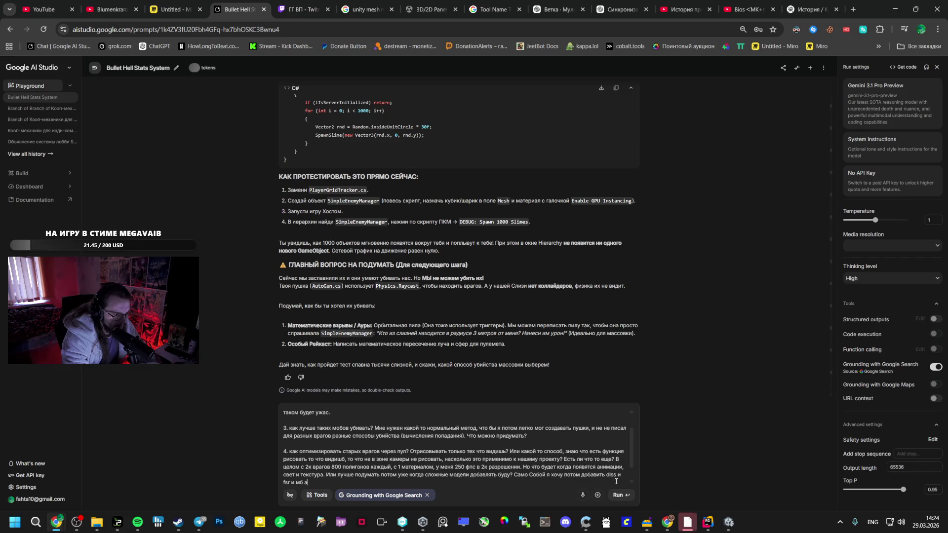
key("alt")
type("генераторы. Но это уже потом.")
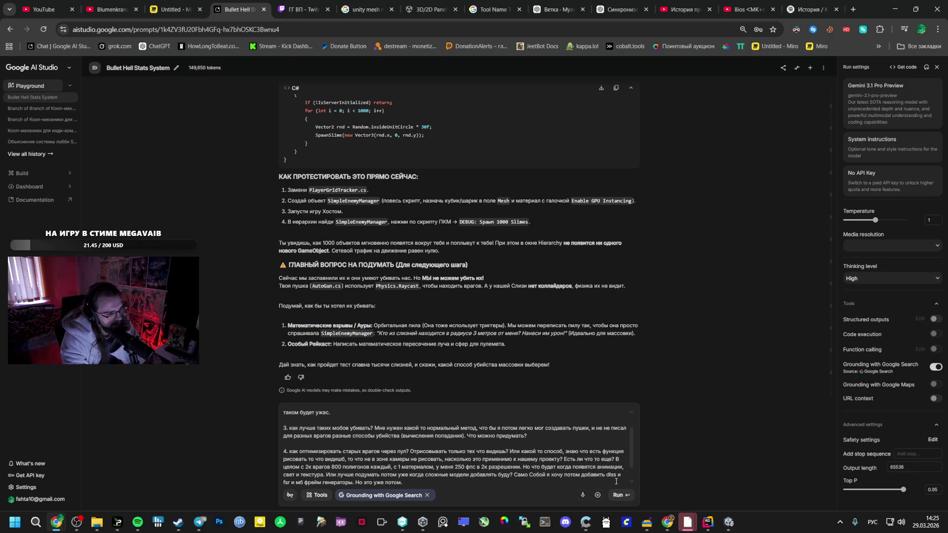
type(" Что можно сейчас")
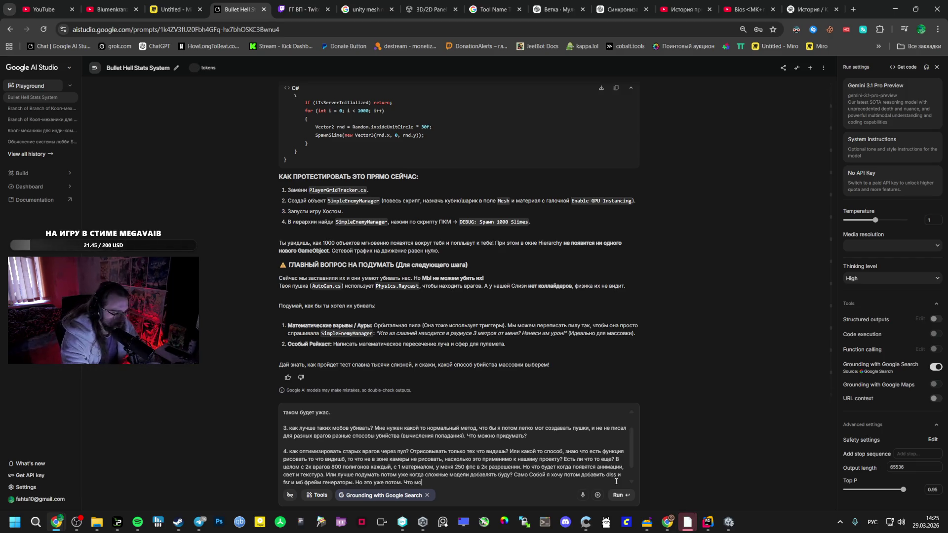
type("?")
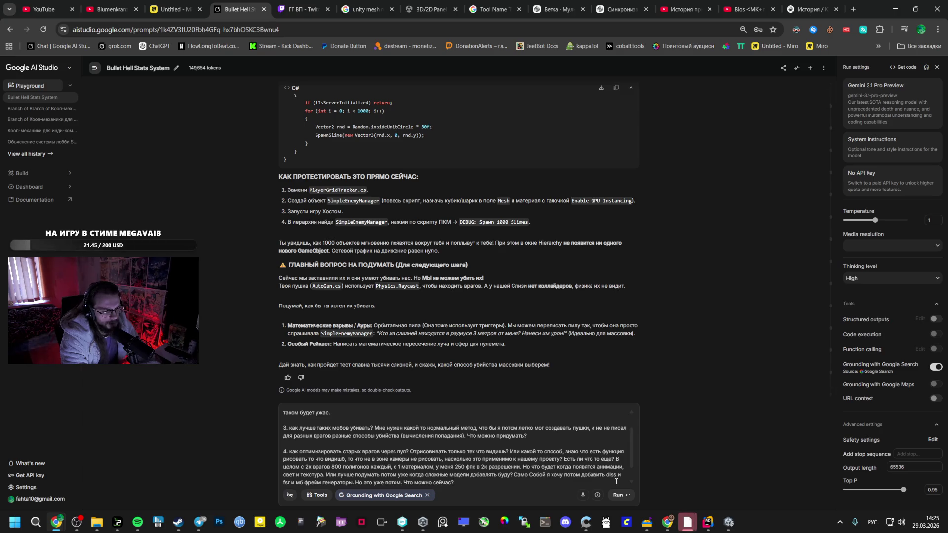
Add a final line and send the four-question prompt to the model.
key("Return")
key("Return")
type("кол")
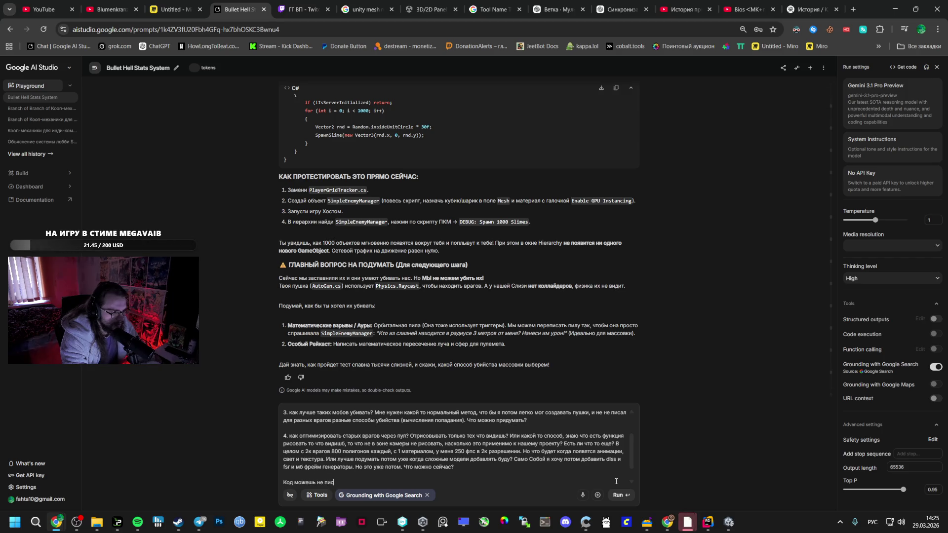
type("ько")
key("ctrl+Return")
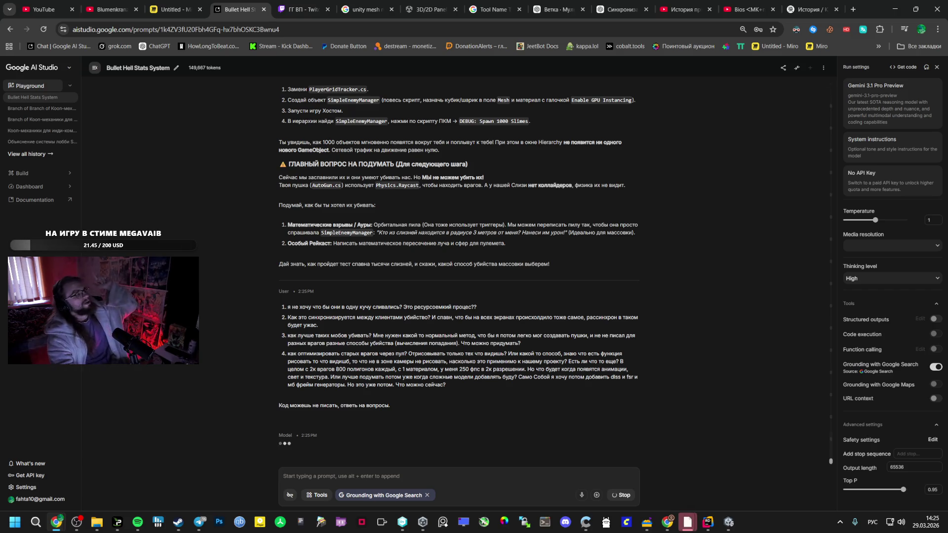
Glance at the xQc's Stream playlist in Spotify, then bring up the OBS main window.
left_click(137, 522)
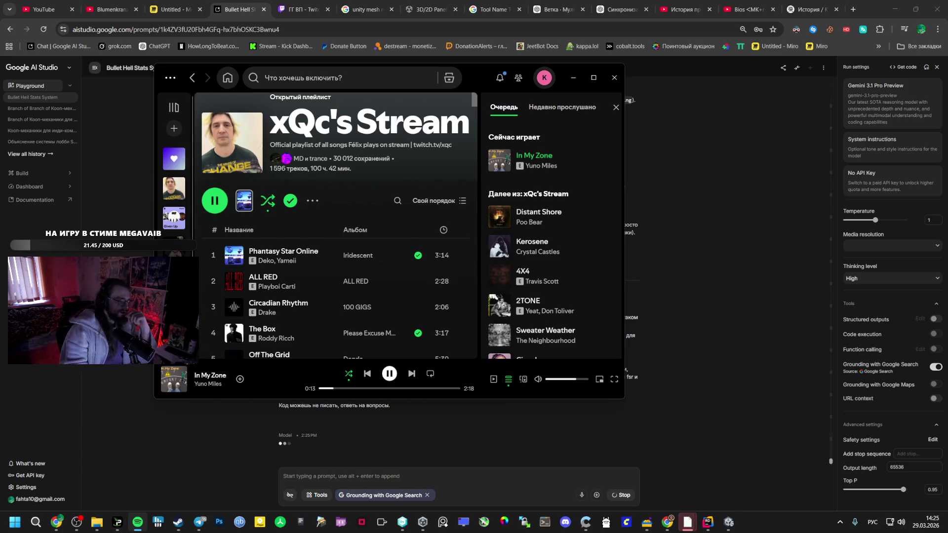
mouse_move(76, 522)
left_click(71, 479)
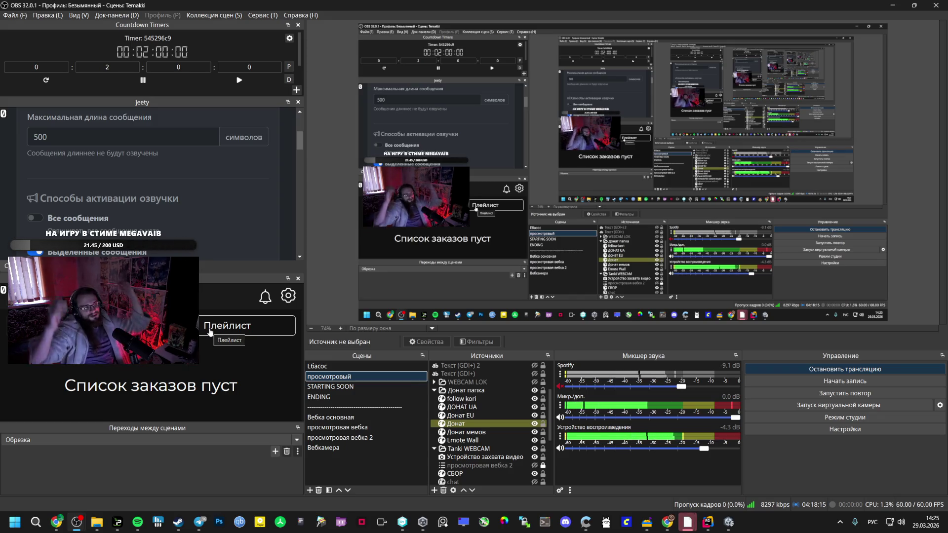
Bring the AI Studio chat back in front of OBS and scroll up to the incoming answer.
mouse_move(57, 522)
left_click(63, 486)
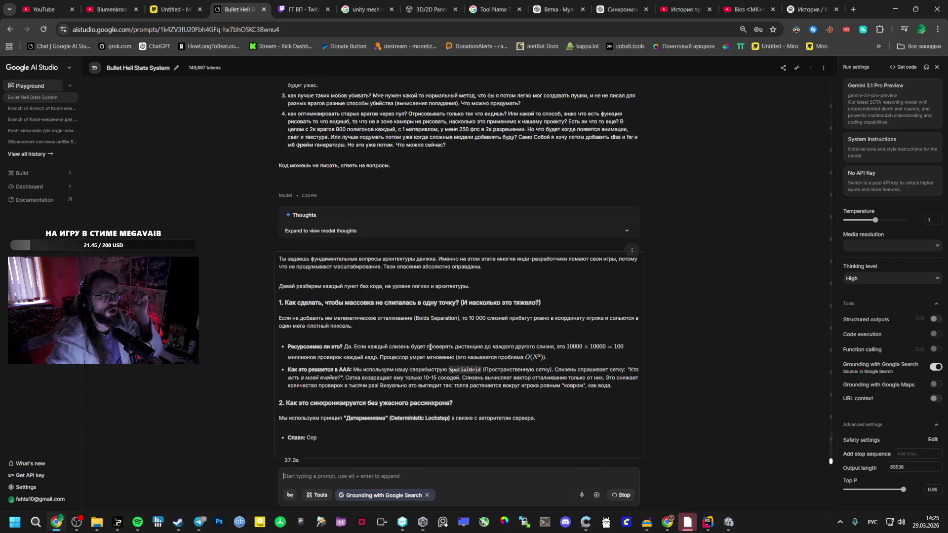
scroll(437, 348, "up", 2)
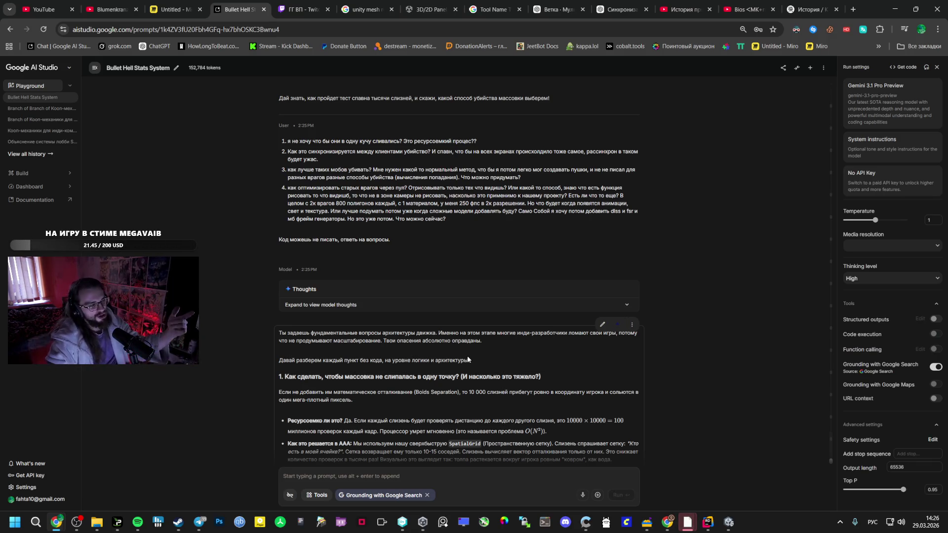
Scroll down through the model's answer on enemy architecture, then switch to Spotify.
scroll(410, 379, "down", 2)
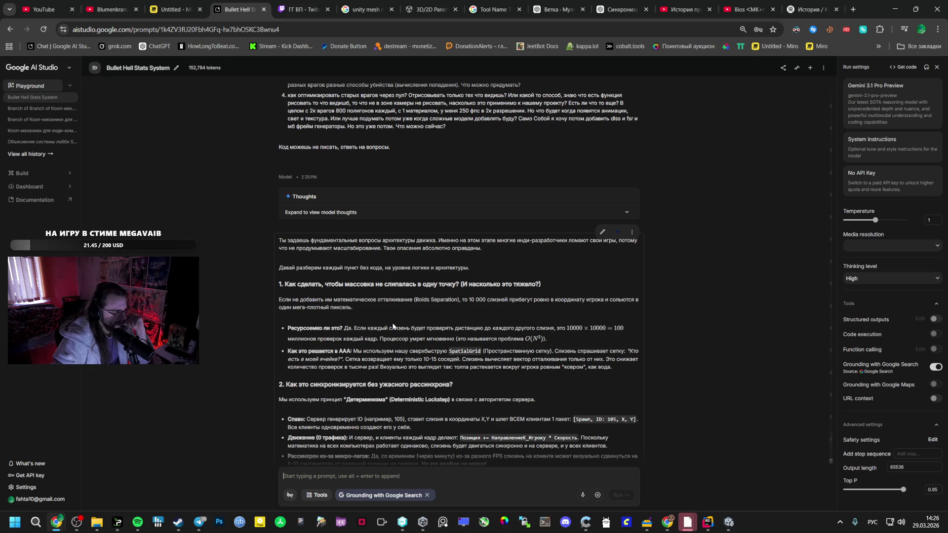
key("alt+Tab")
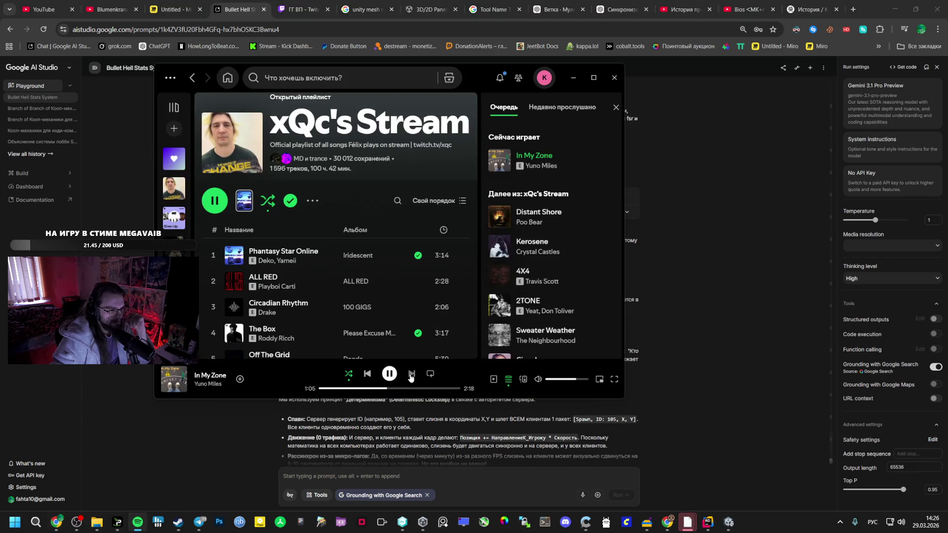
Skip Spotify to the next track, Distant Shore, and return to the AI Studio chat.
left_click(410, 375)
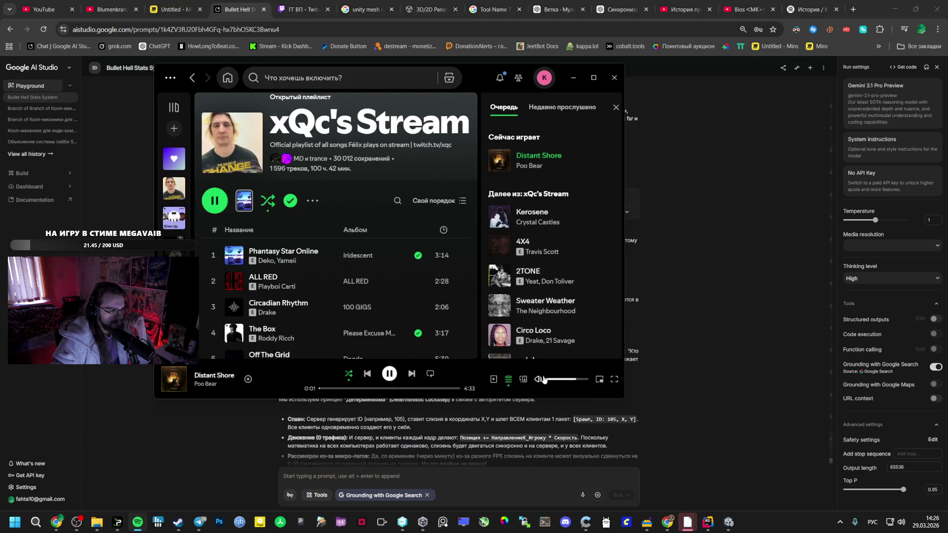
left_click(220, 423)
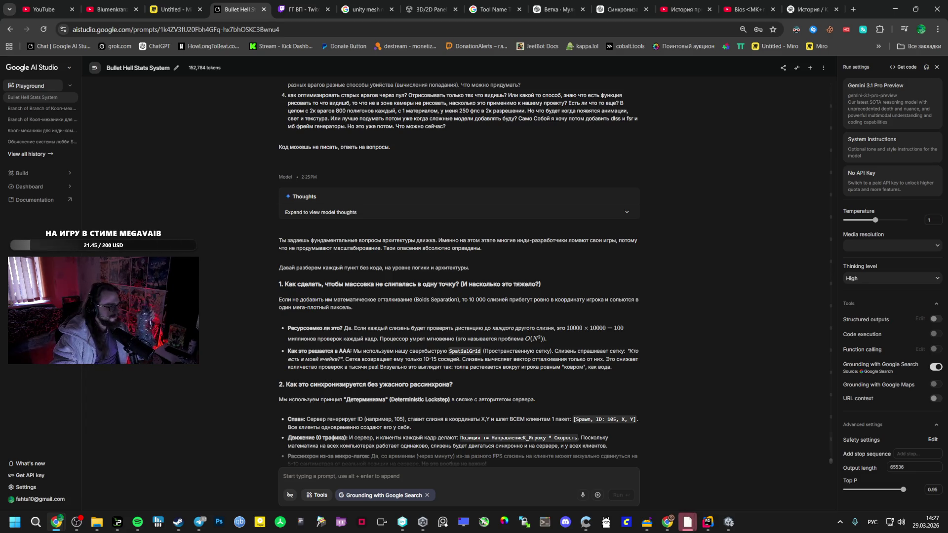
In OBS, enlarge the Control dock and the Trula dock so the order list shows.
mouse_move(76, 521)
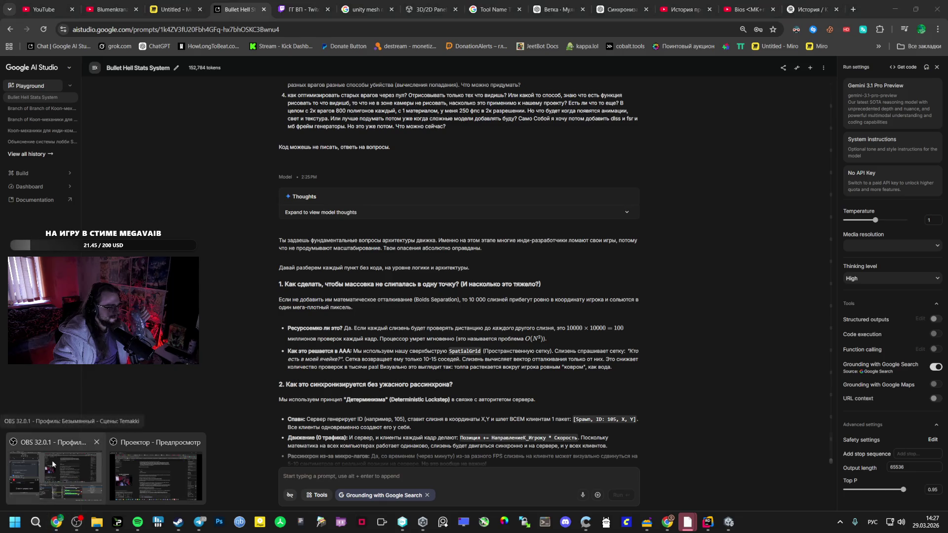
left_click(52, 464)
scroll(69, 255, "up", 10)
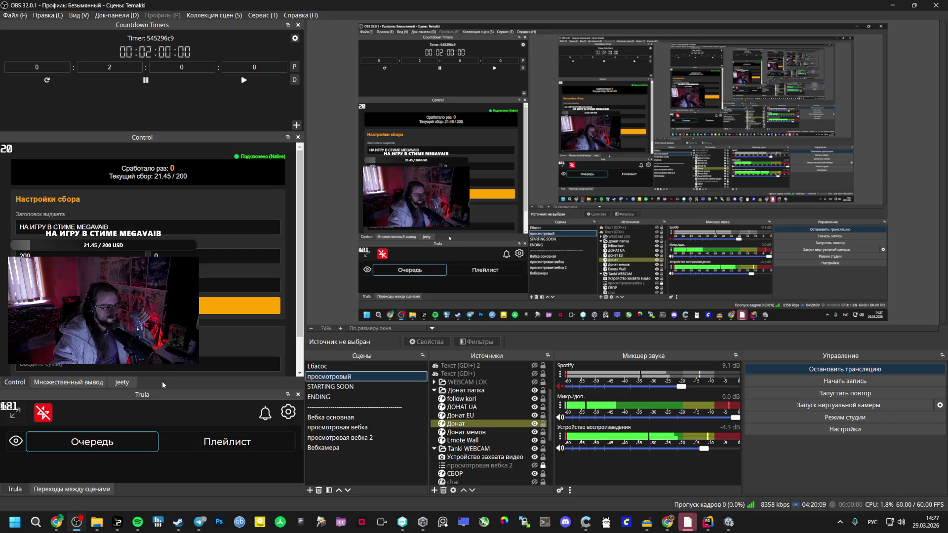
left_click_drag(164, 133, 164, 91)
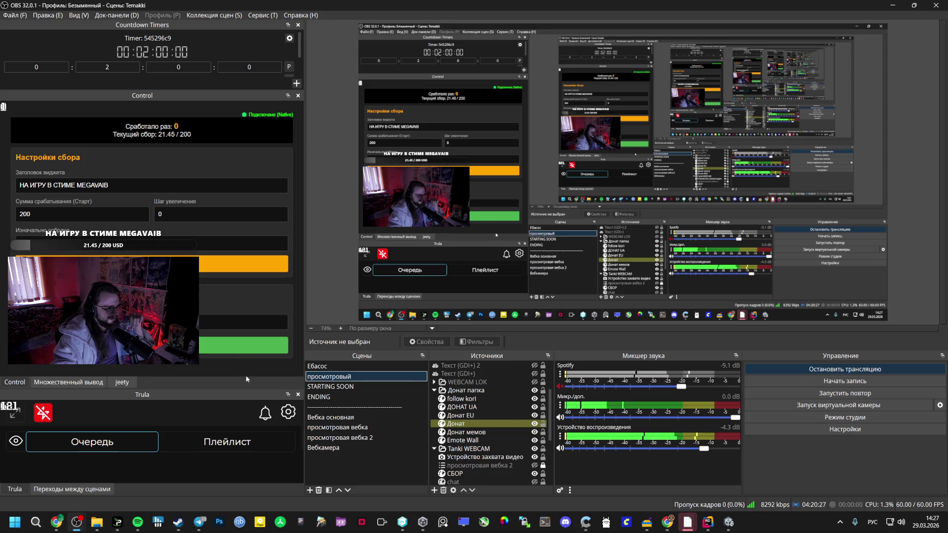
left_click_drag(251, 389, 251, 332)
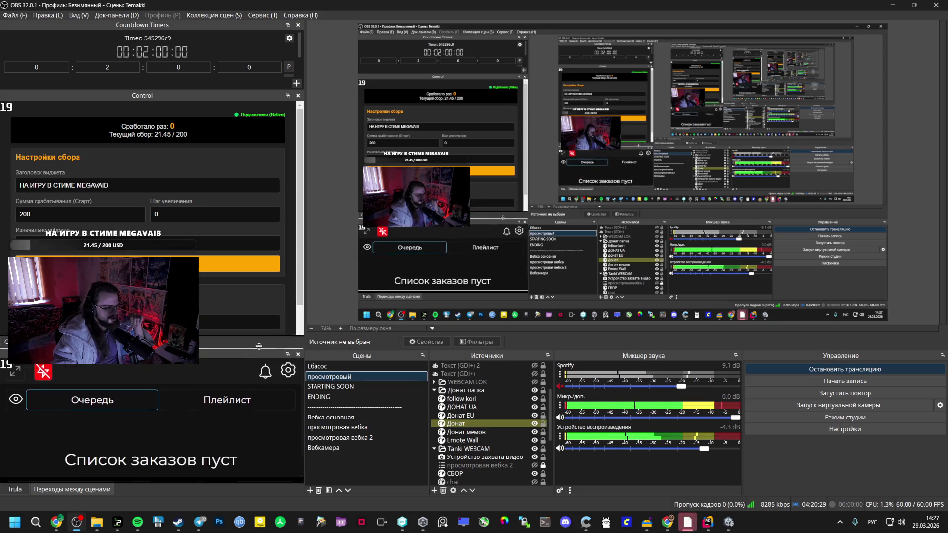
Glance at Spotify, then switch OBS's left dock to the Jeety voice panel.
left_click(137, 522)
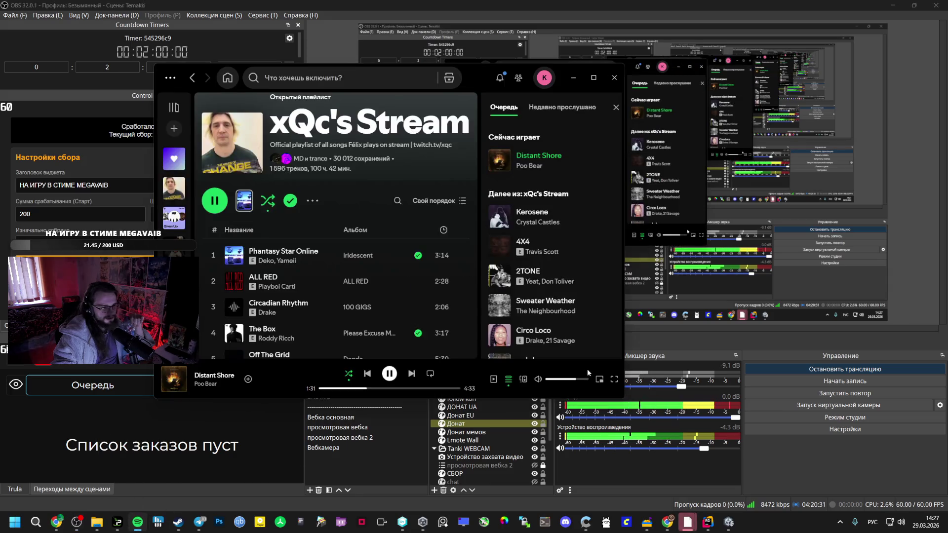
left_click(656, 338)
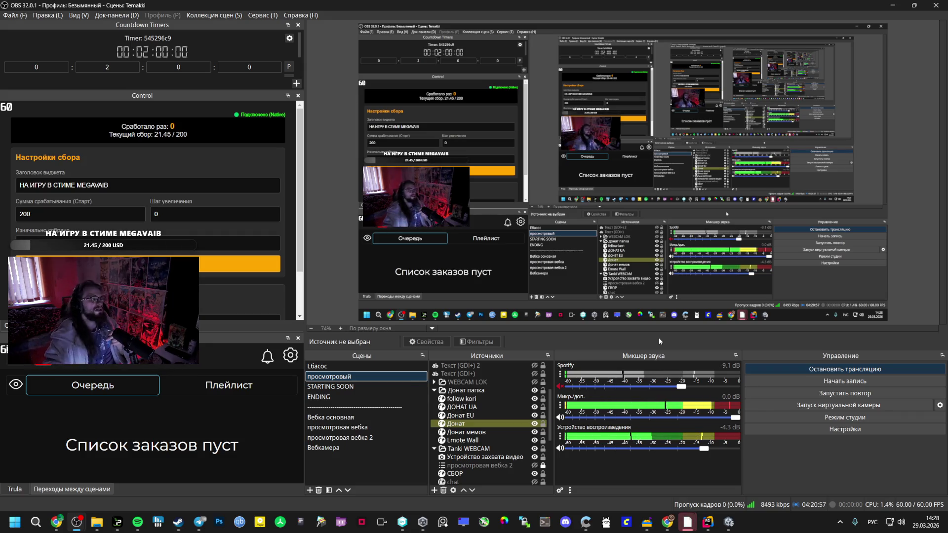
left_click(42, 325)
Scroll the Jeety voice panel down to its Сообщения list, then switch back to AI Studio.
scroll(134, 203, "up", 5)
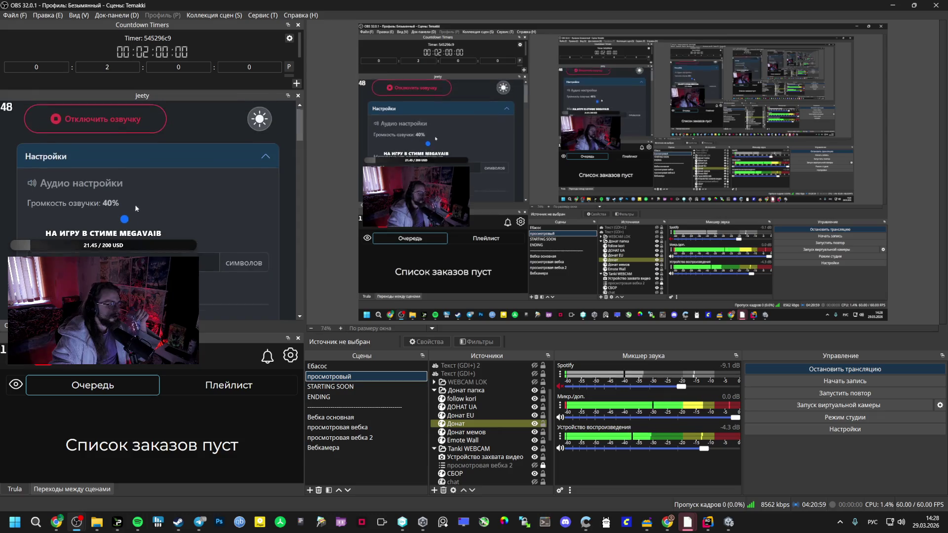
scroll(123, 189, "down", 10)
scroll(121, 189, "down", 5)
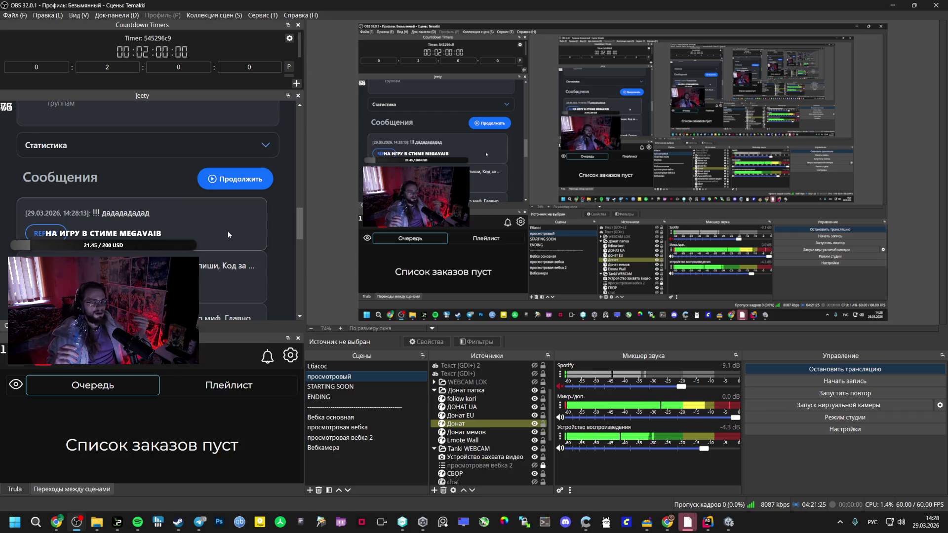
key("alt+Tab")
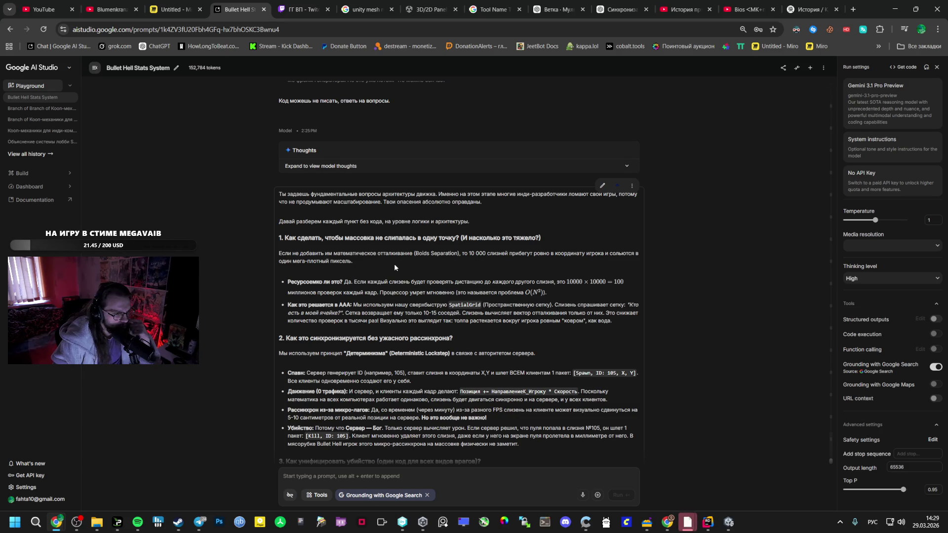
Read the answer down to its closing Spatial Grid question, keeping the chat above Spotify.
scroll(390, 263, "down", 1)
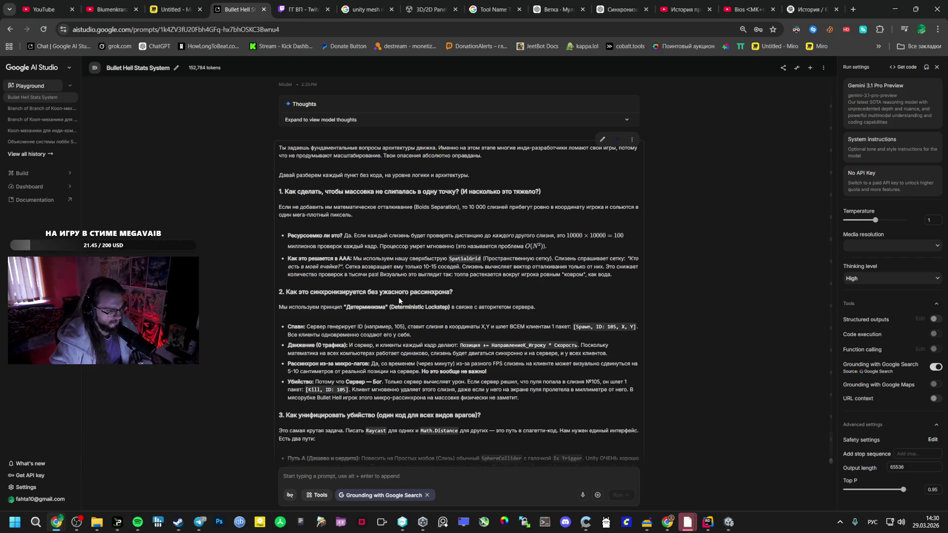
scroll(494, 274, "up", 6)
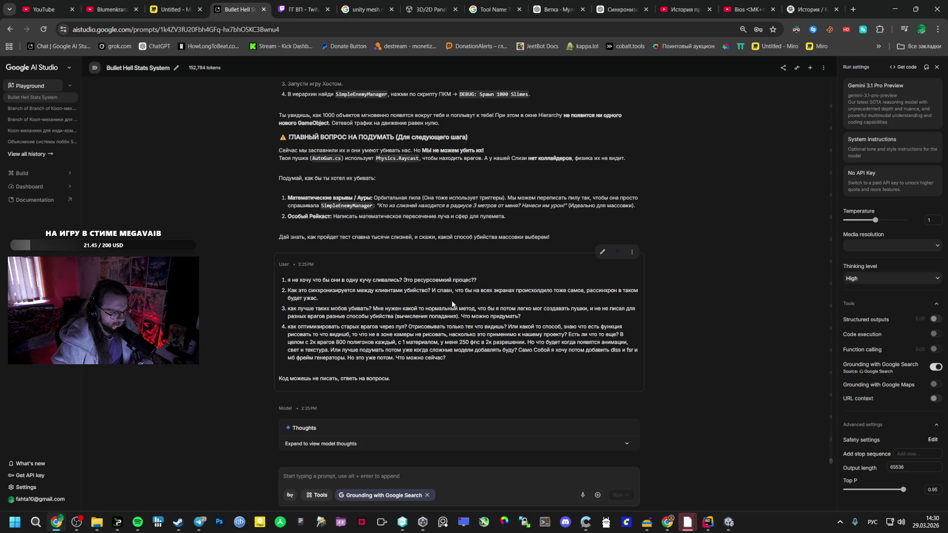
scroll(452, 304, "down", 6)
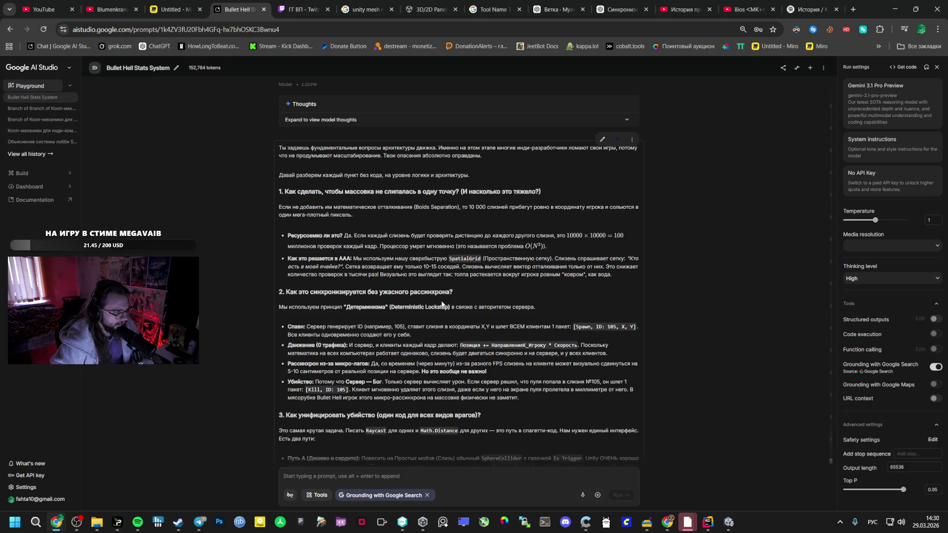
scroll(439, 306, "down", 1)
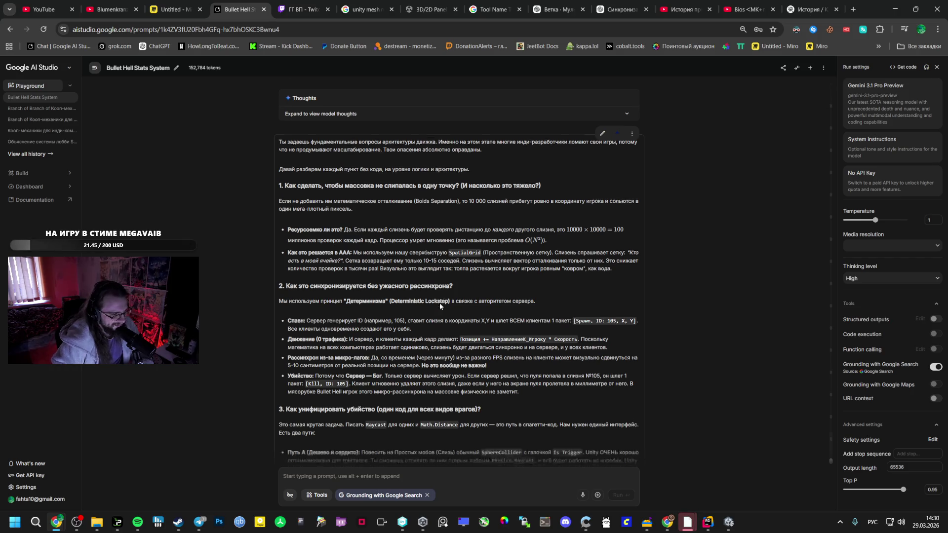
scroll(440, 306, "down", 2)
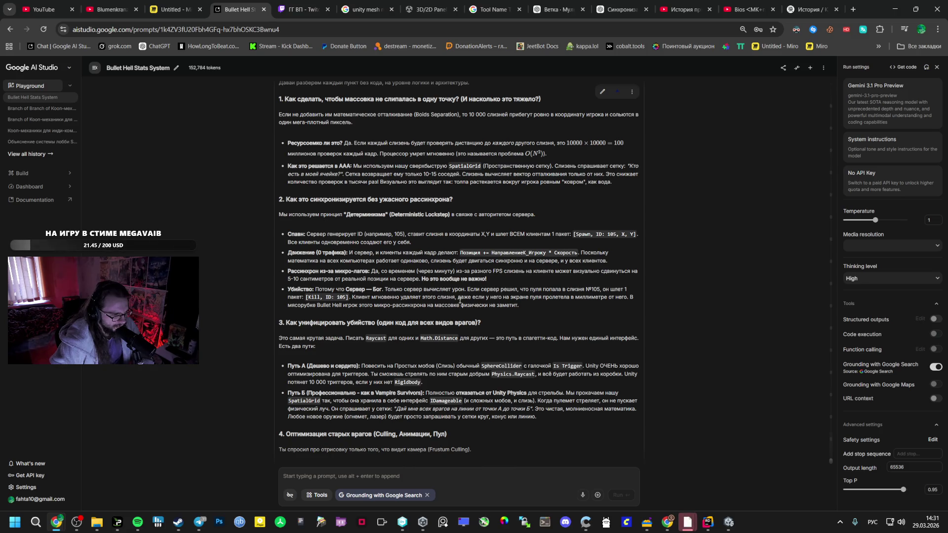
scroll(459, 300, "down", 2)
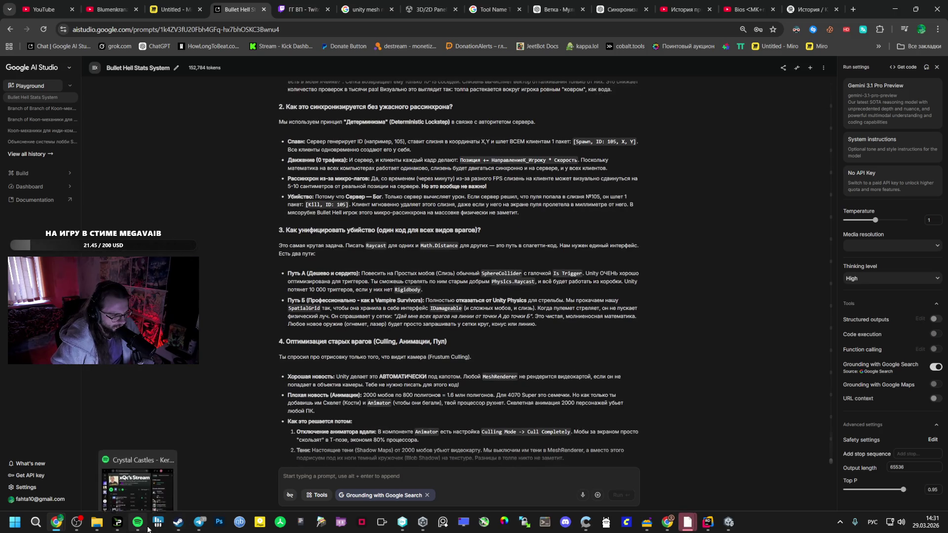
left_click(147, 529)
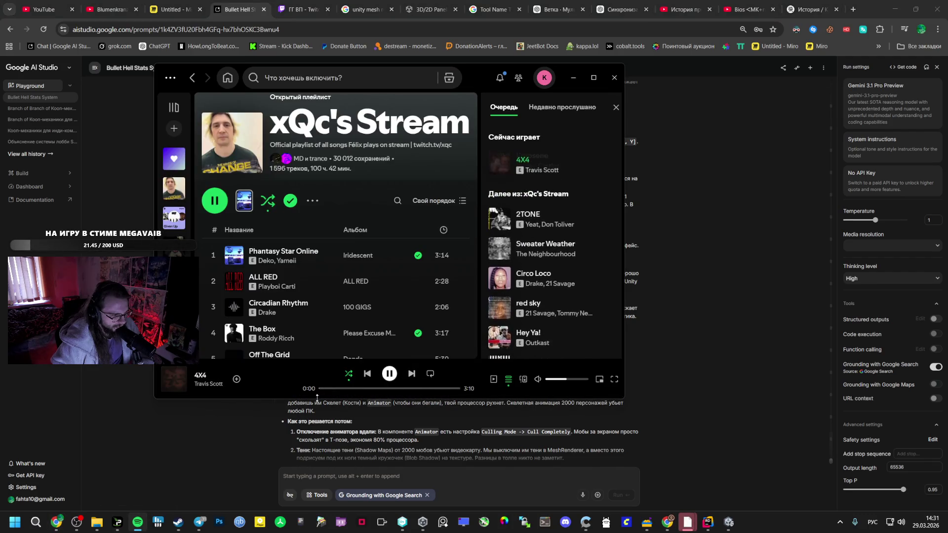
left_click(253, 413)
scroll(254, 413, "down", 3)
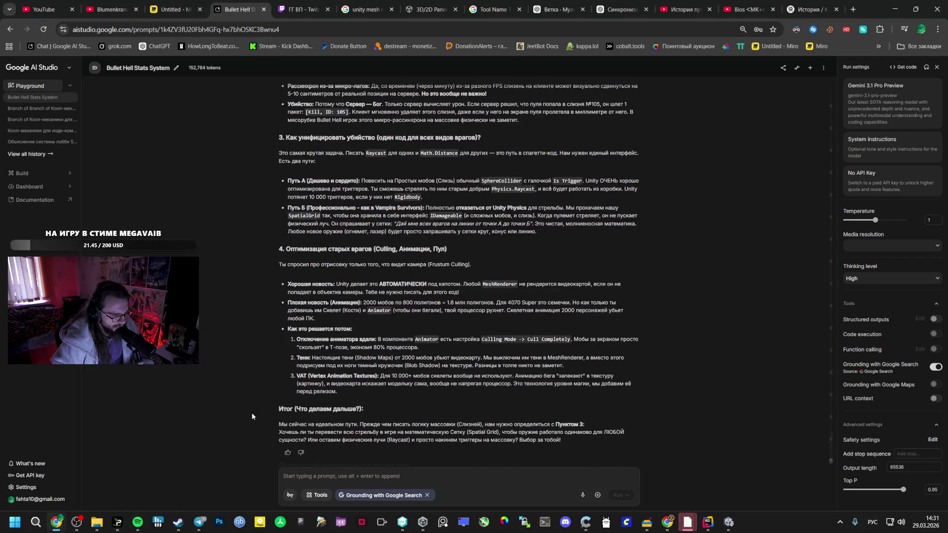
scroll(213, 392, "up", 3)
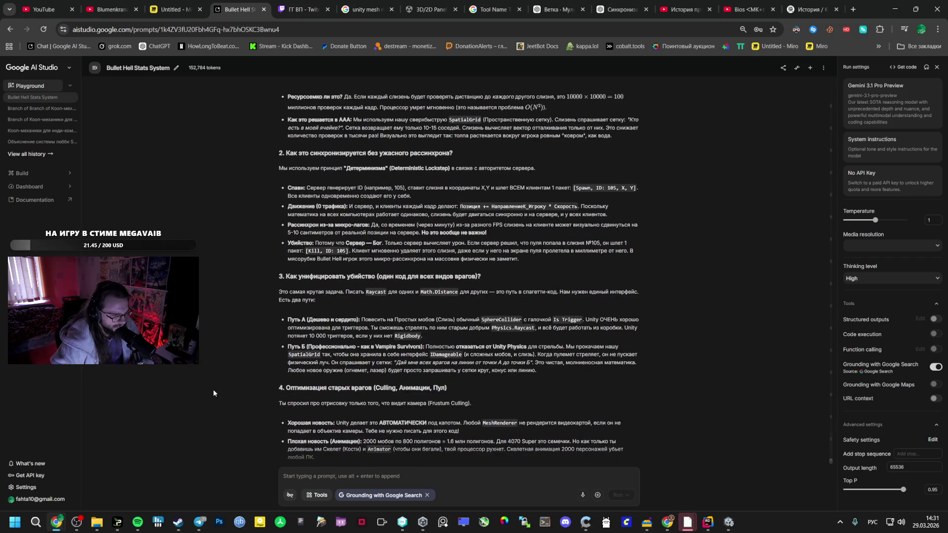
scroll(213, 393, "up", 1)
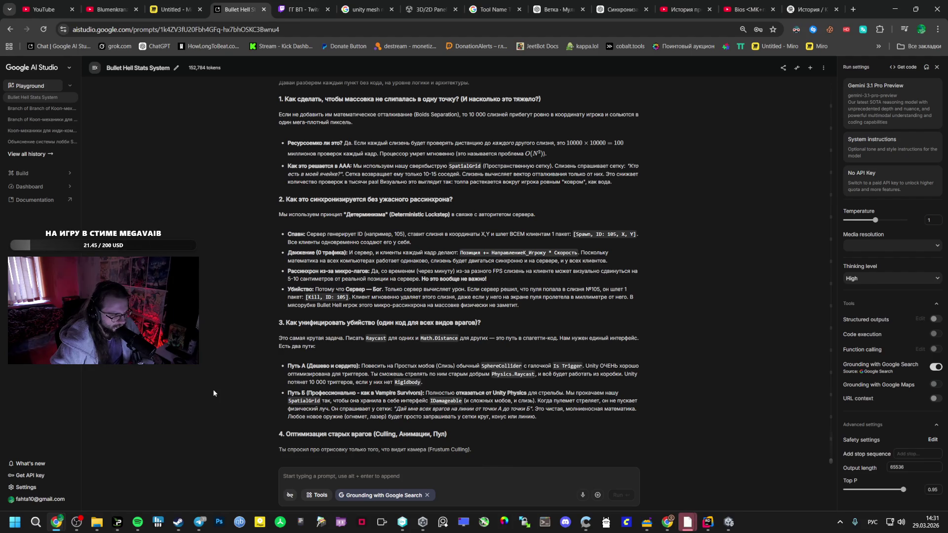
scroll(213, 393, "down", 1)
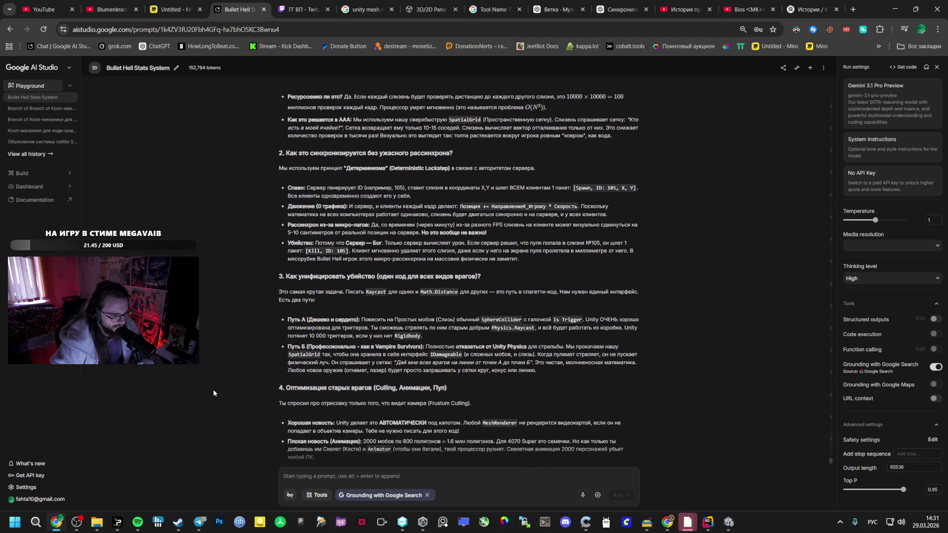
scroll(213, 393, "down", 1)
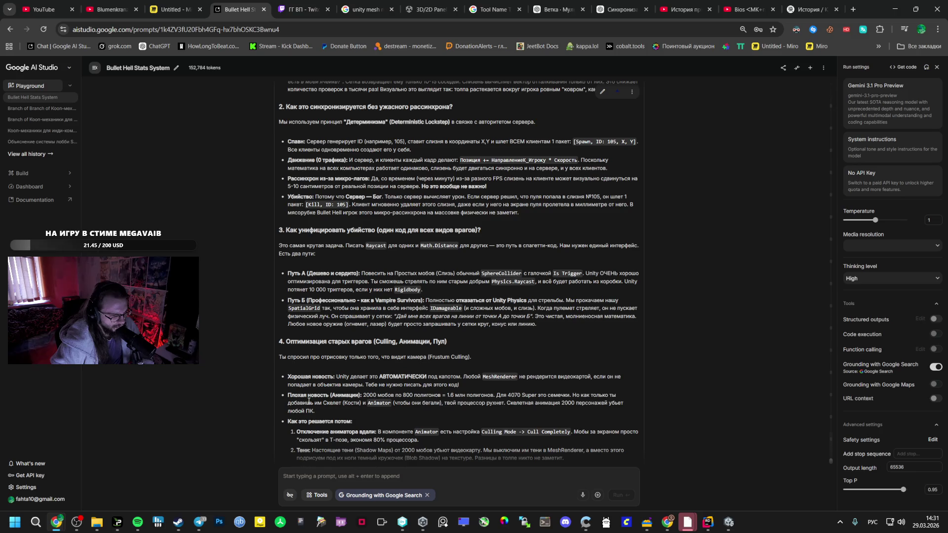
scroll(308, 401, "down", 2)
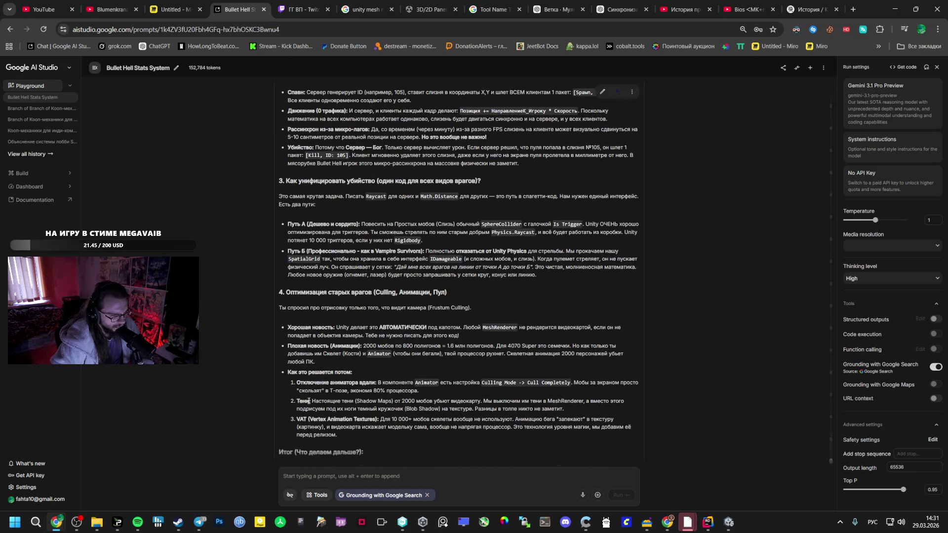
scroll(308, 401, "down", 1)
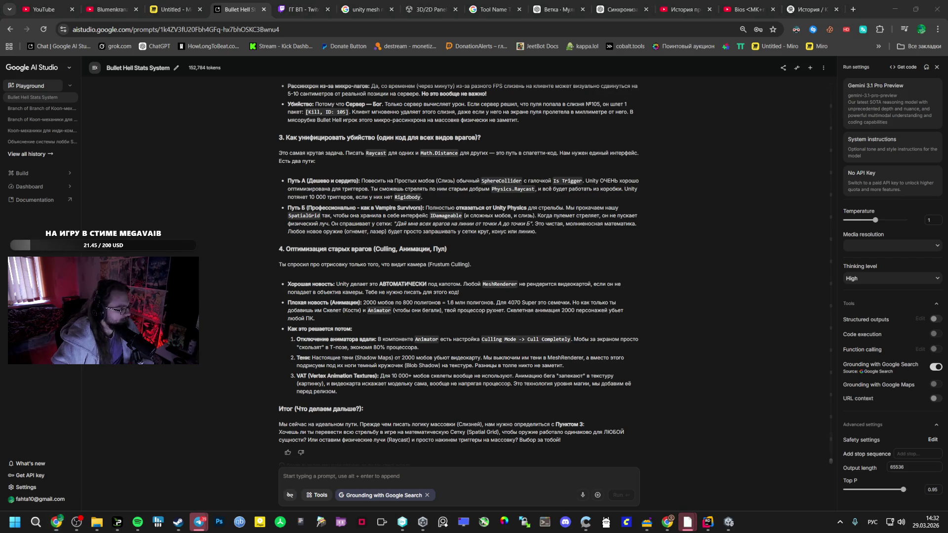
In Unity, create a new _Models folder directly under Assets.
left_click(728, 521)
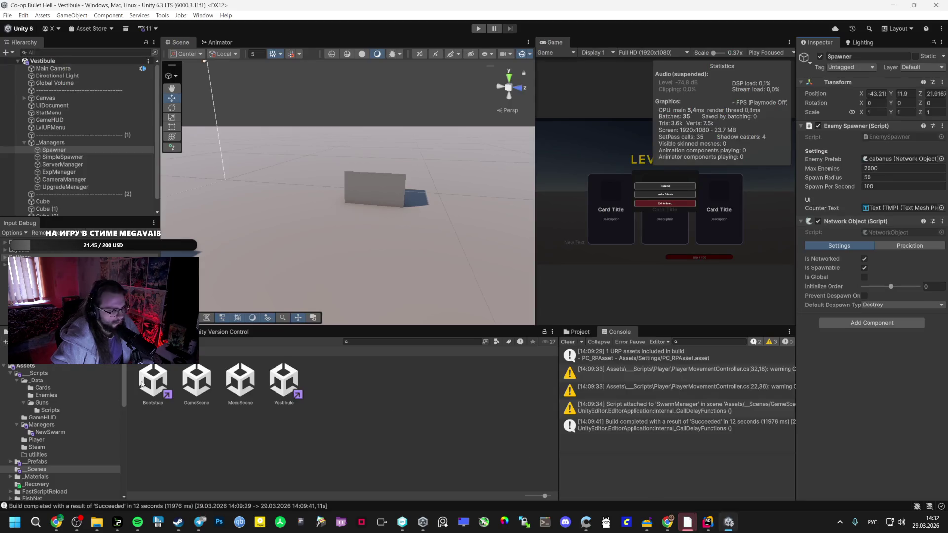
left_click(49, 462)
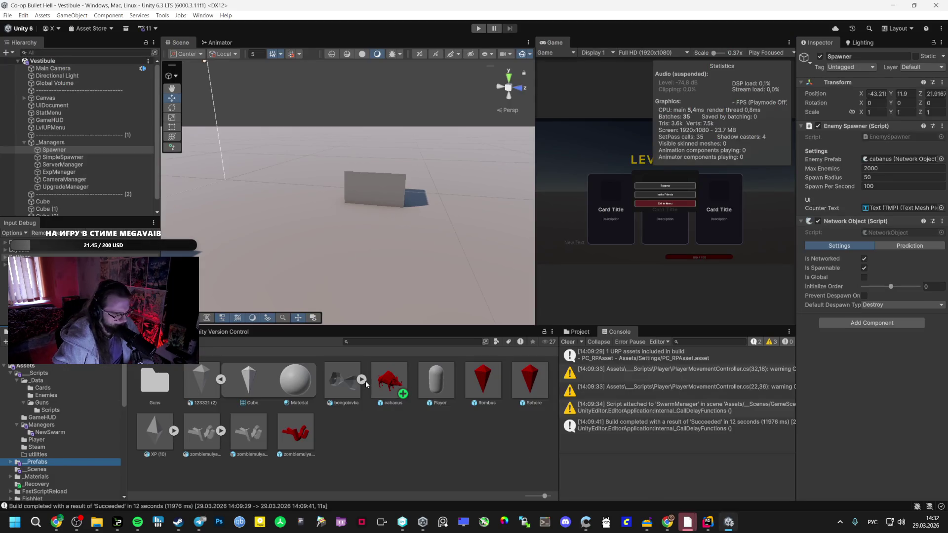
left_click(227, 382)
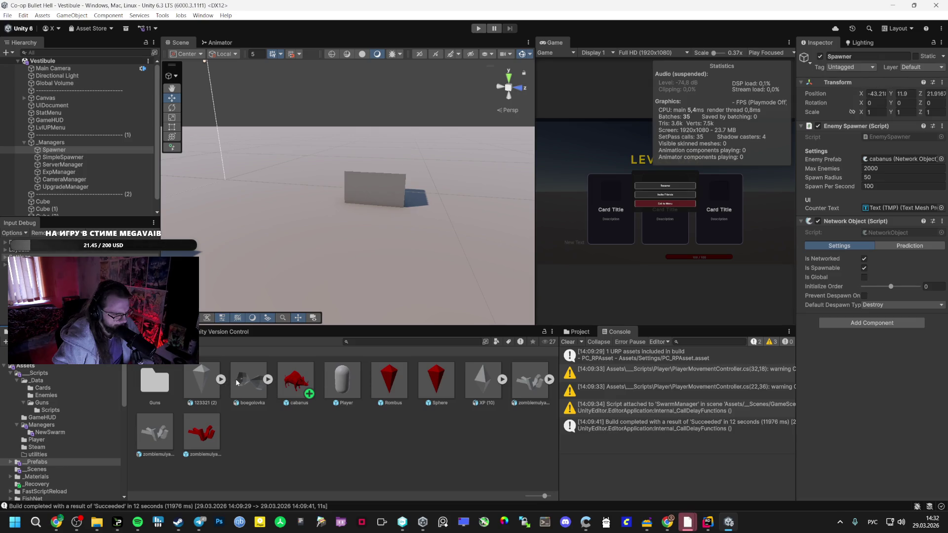
left_click(47, 461)
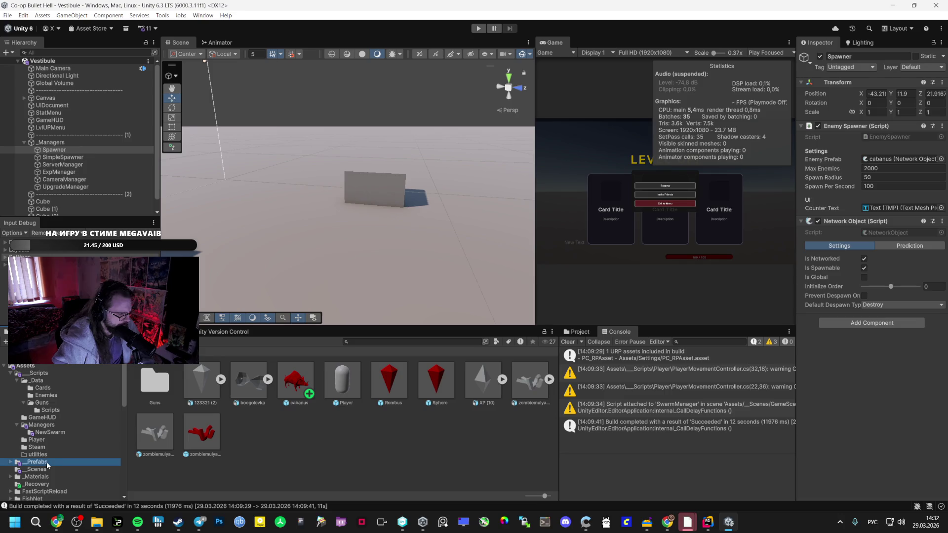
scroll(51, 459, "up", 1)
left_click(45, 388)
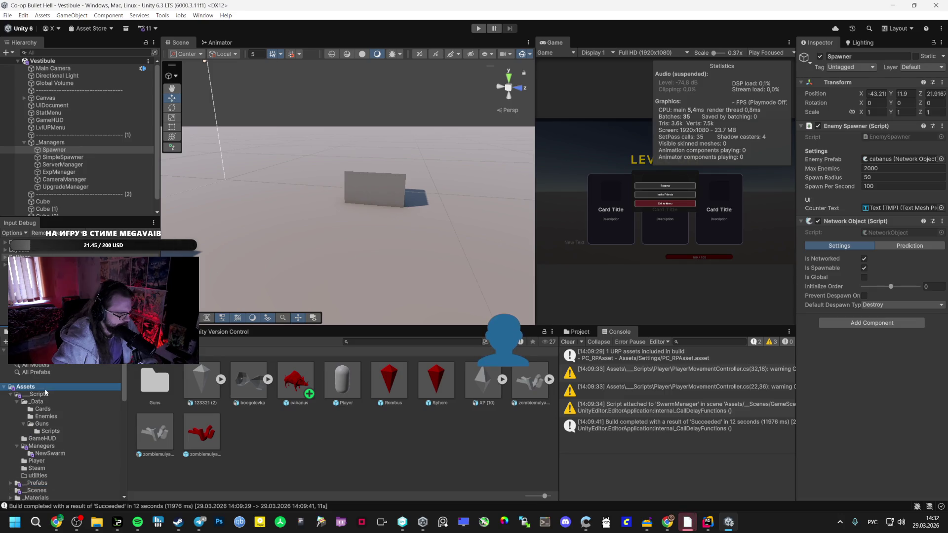
right_click(195, 472)
mouse_move(305, 197)
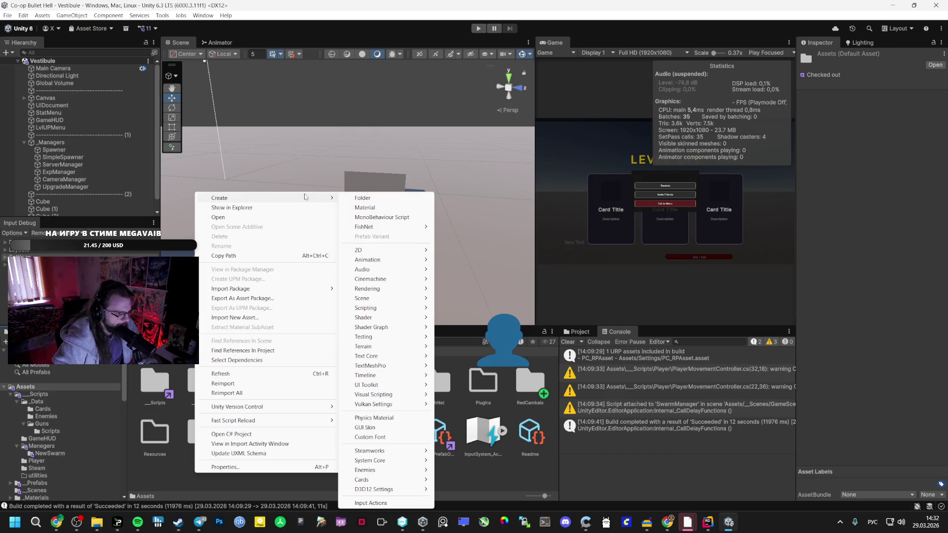
left_click(362, 197)
type("bu")
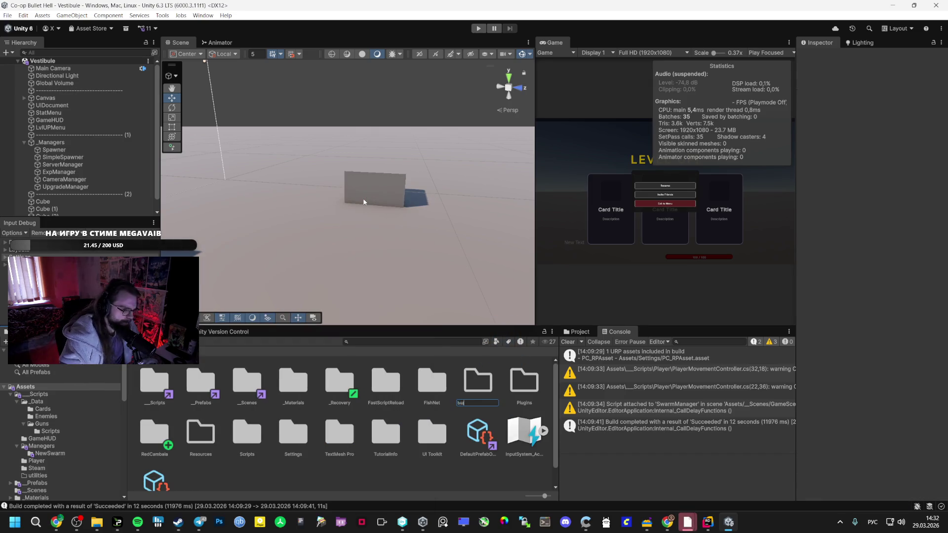
type("_Mold")
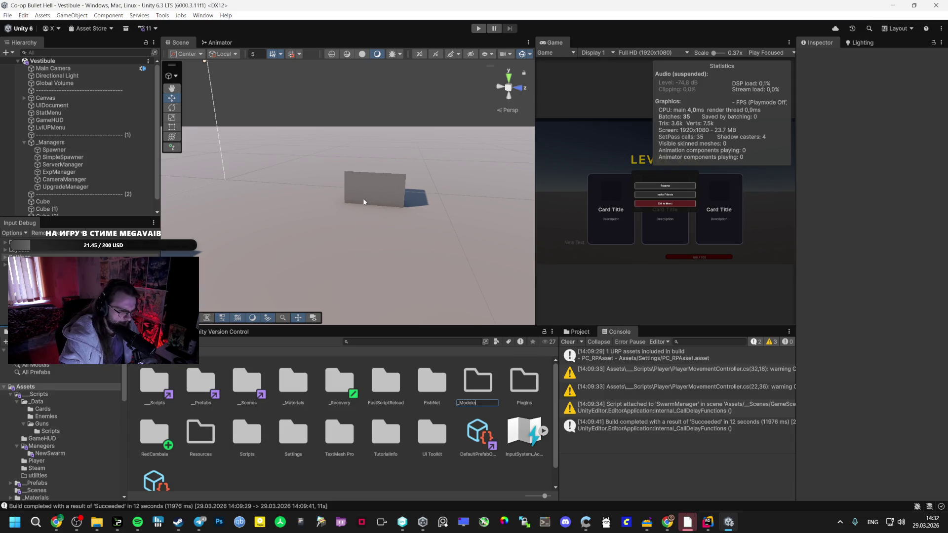
type("ls")
key("Return")
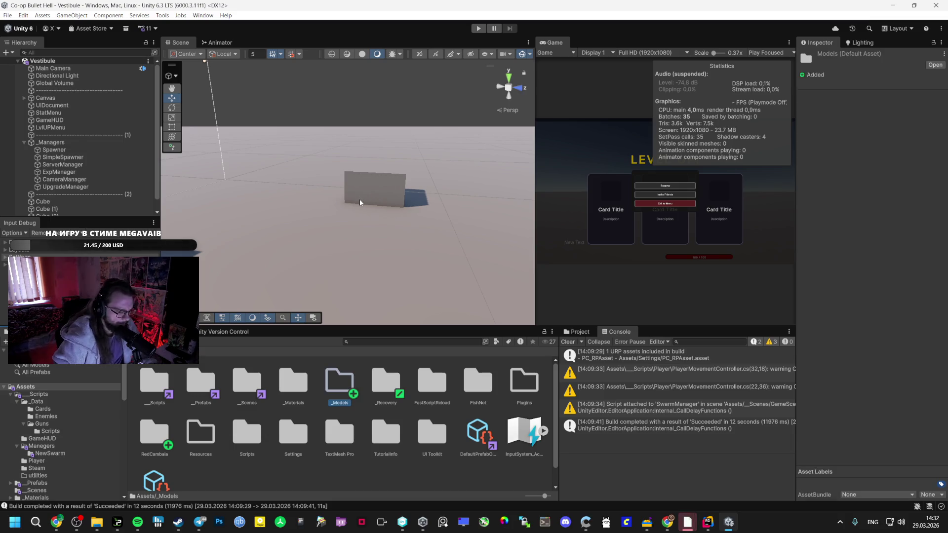
double_click(334, 371)
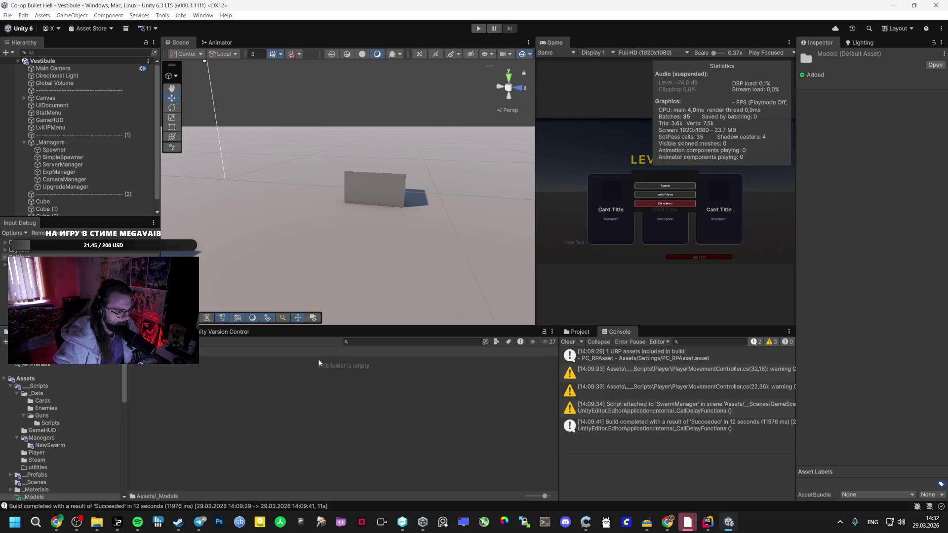
Move the 123321 (2), boegolovka, XP (10) and zombiemulya models from _Prefabs into _Models.
left_click(37, 474)
left_click(201, 380)
left_click(248, 380, "ctrl")
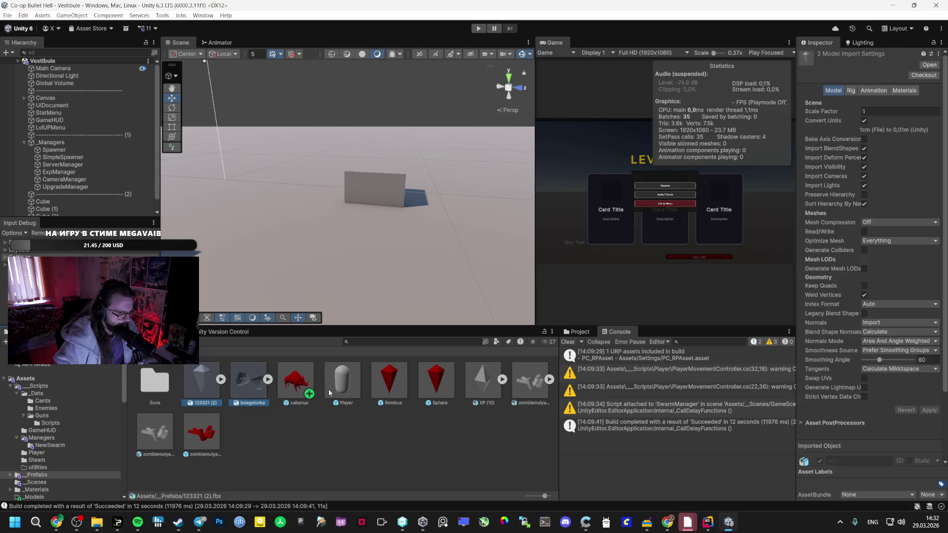
left_click(484, 379, "ctrl")
left_click(522, 387, "ctrl")
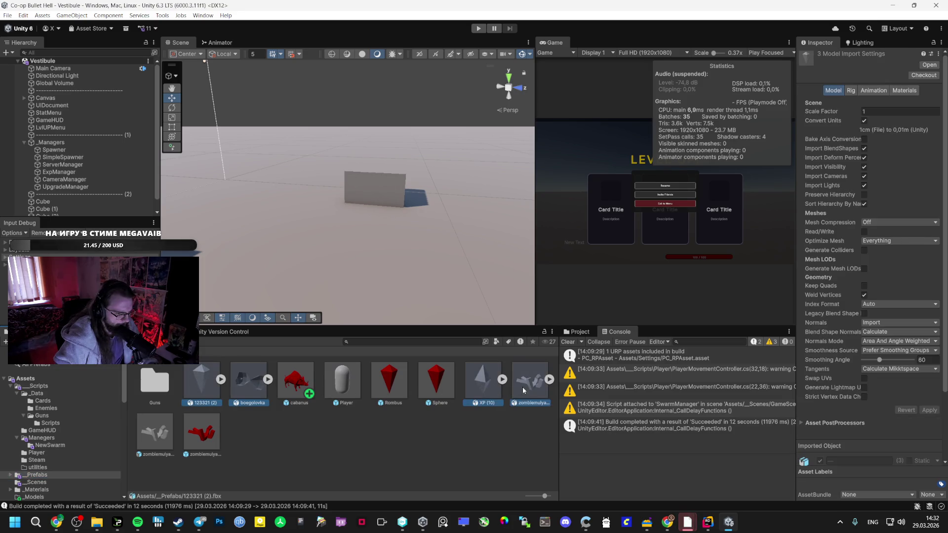
mouse_move(239, 386)
left_mouse_down()
mouse_move(44, 461)
mouse_move(35, 498)
mouse_move(34, 417)
left_mouse_up()
left_click(205, 418)
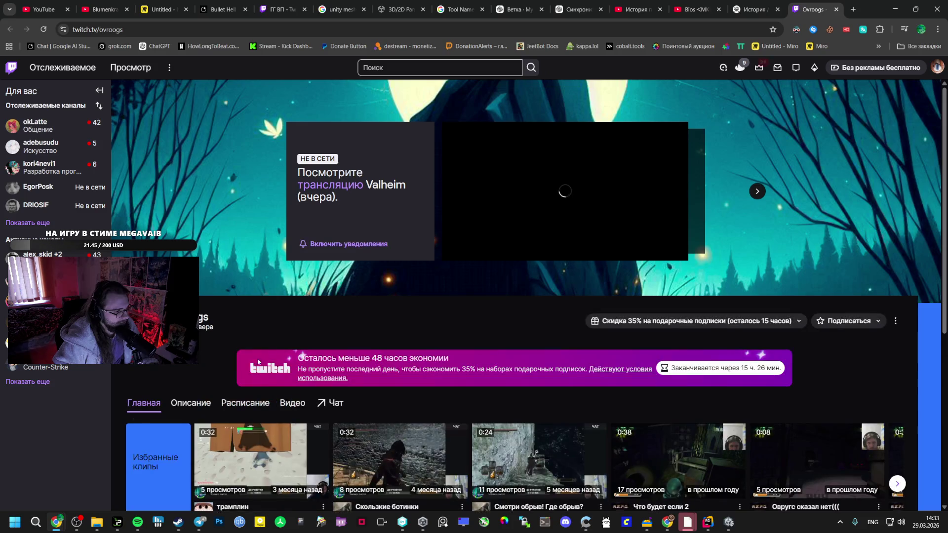
Close the offline streamer's Twitch channel tab.
scroll(215, 360, "down", 5)
scroll(214, 359, "up", 1)
scroll(214, 359, "down", 1)
scroll(500, 247, "up", 5)
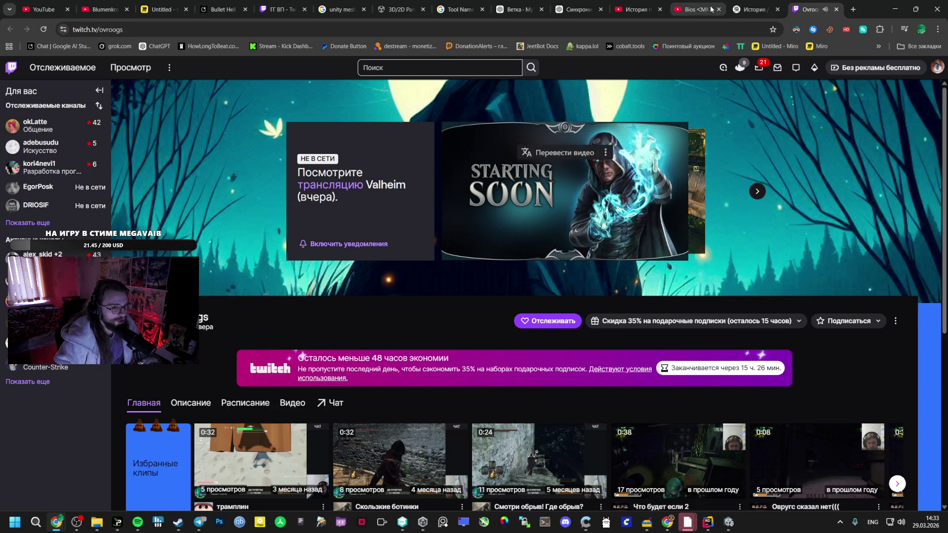
key("Down")
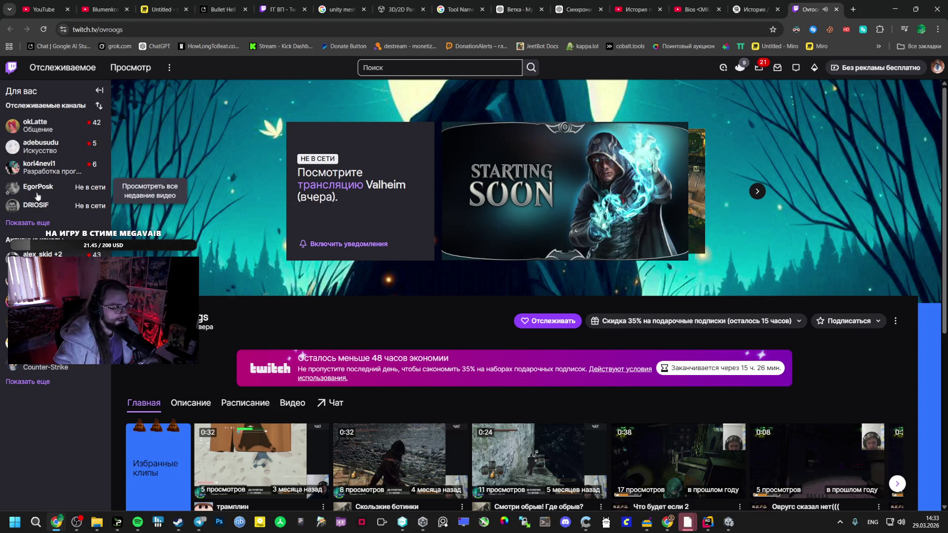
left_click(836, 8)
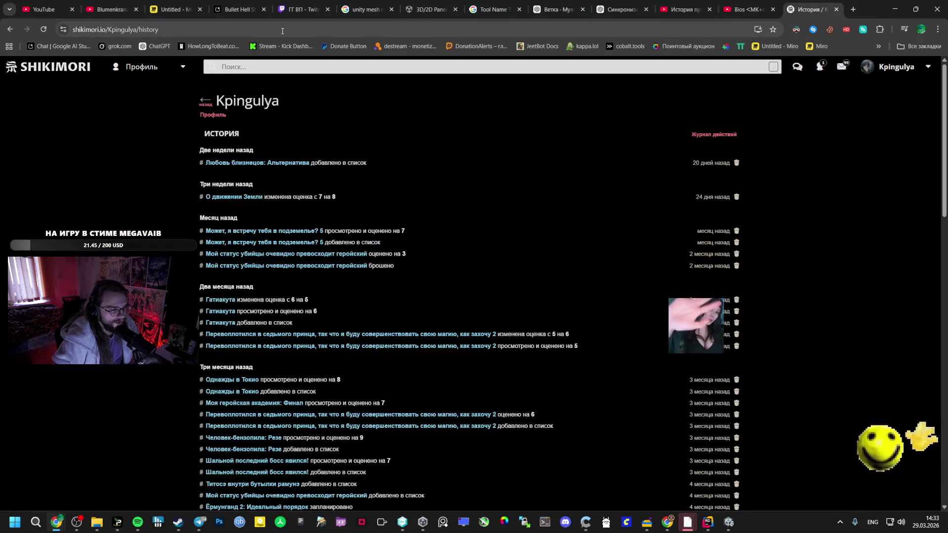
Move to the other Twitch tab and open the Software and Game Development category.
left_click(243, 2)
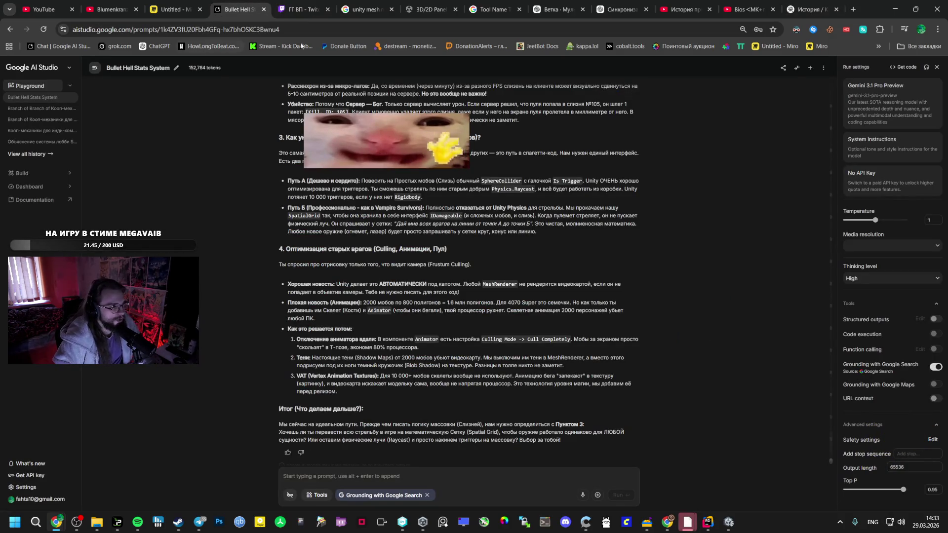
key("ctrl+Tab")
left_click(154, 498)
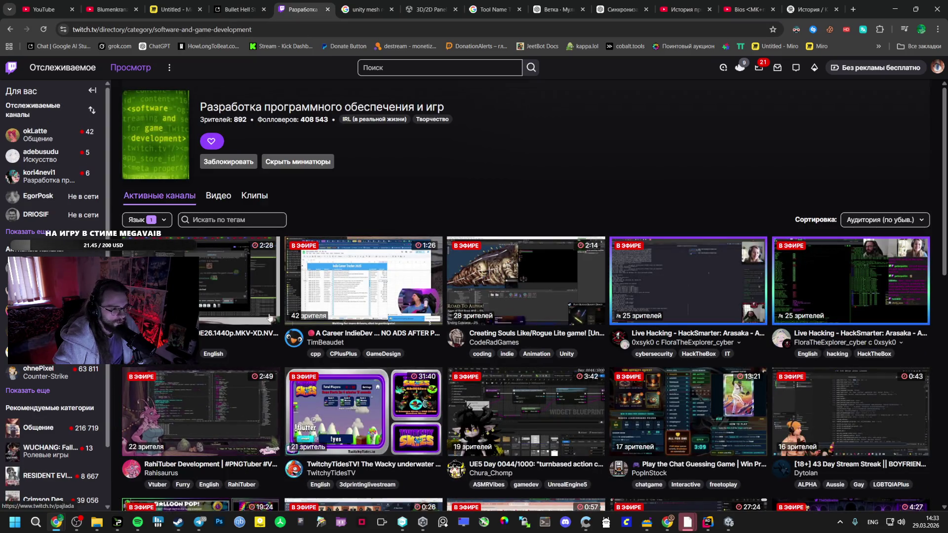
Browse the Software and Game Development live channel grid.
scroll(256, 309, "down", 3)
scroll(255, 309, "down", 9)
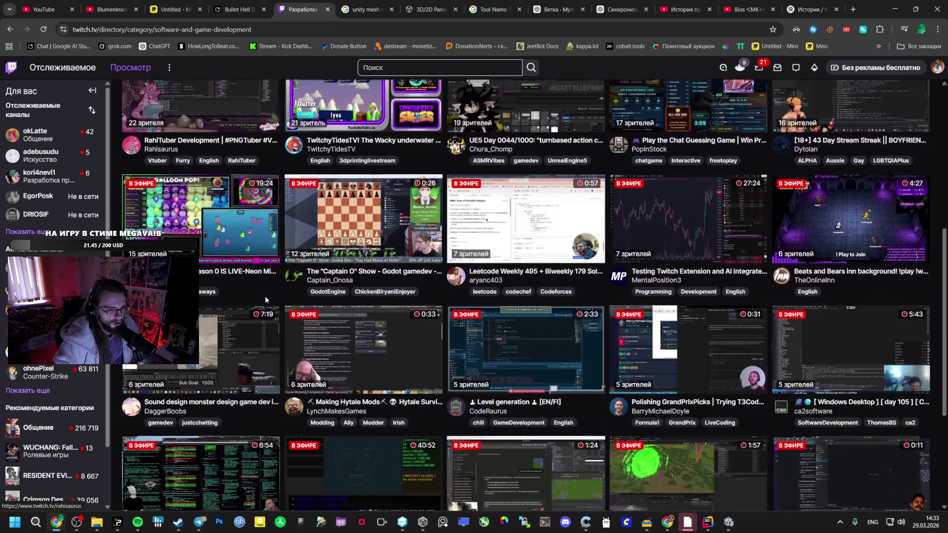
scroll(266, 302, "down", 8)
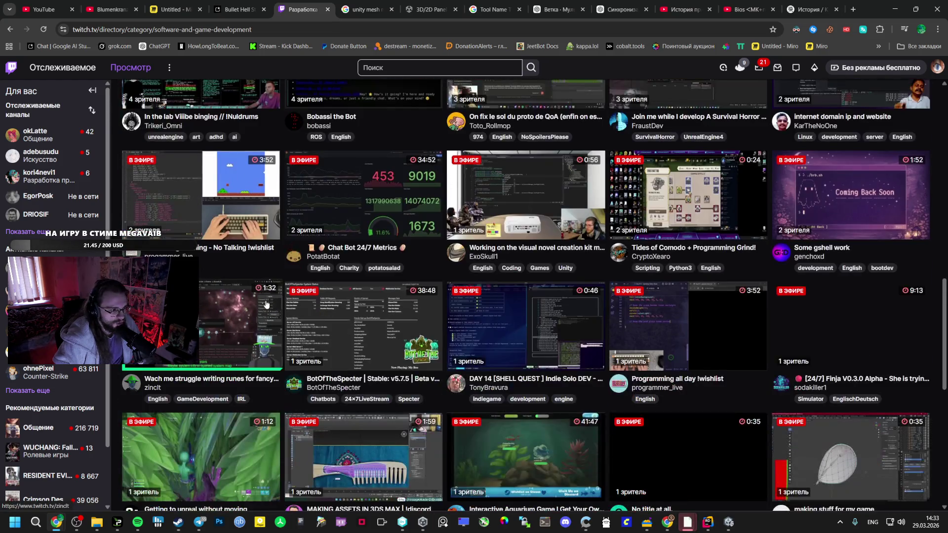
scroll(268, 308, "down", 5)
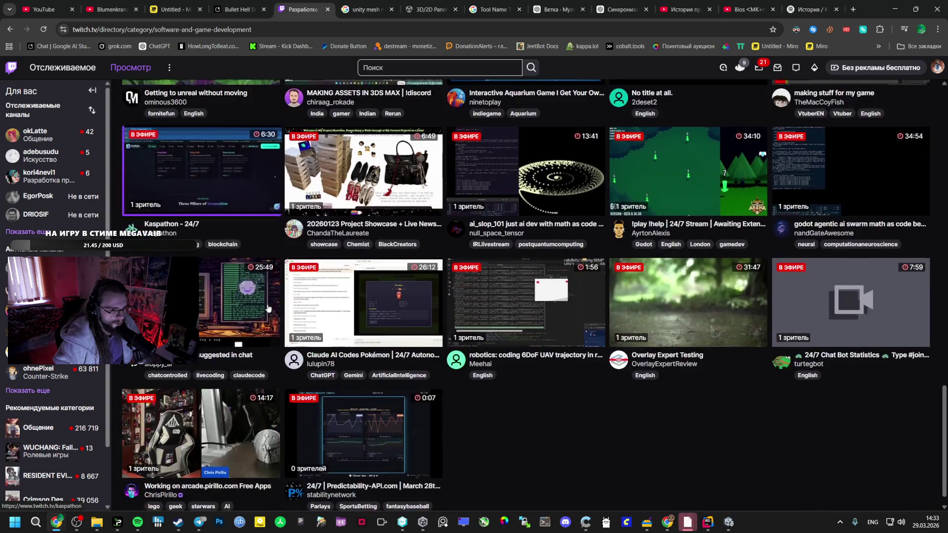
scroll(269, 309, "down", 4)
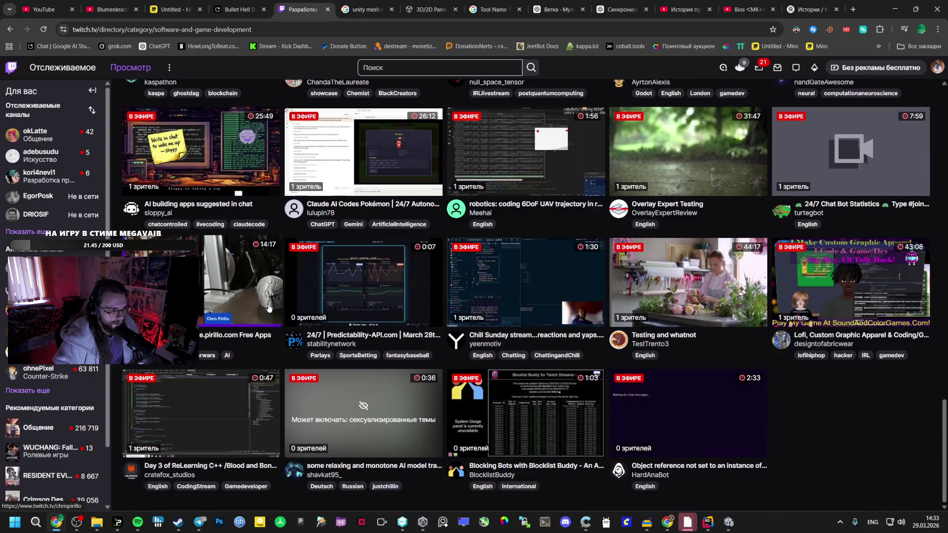
scroll(266, 303, "up", 20)
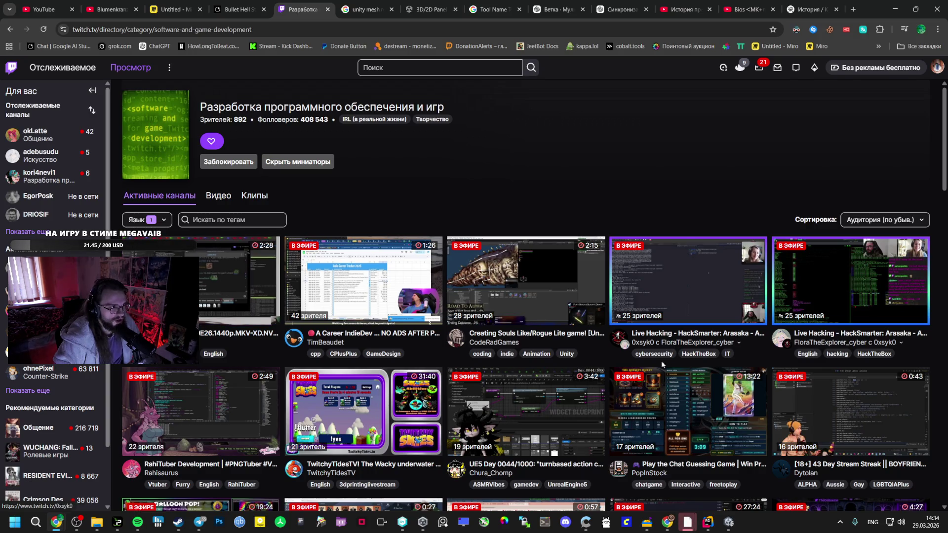
Choose a language in the Язык filter, then return to the Bullet Hell Stats System chat.
left_click(156, 220)
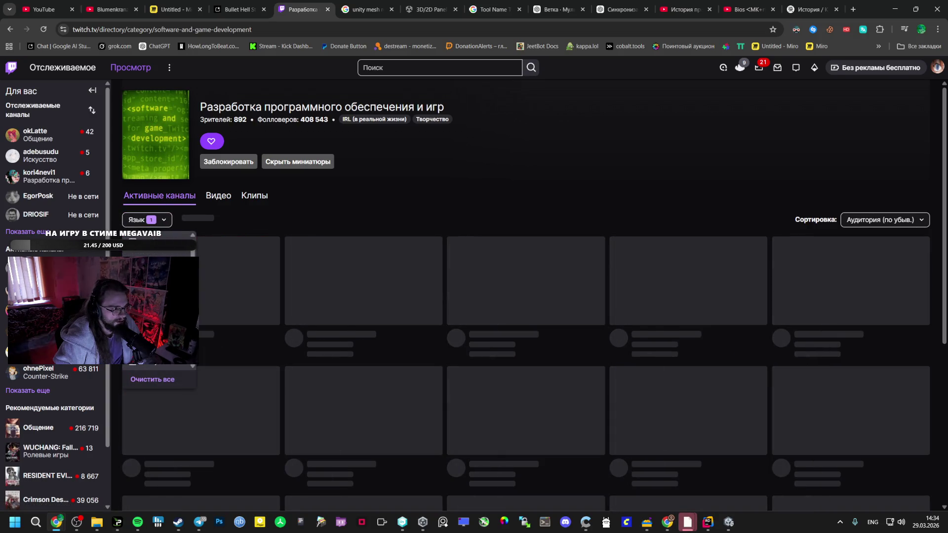
left_click(335, 212)
scroll(296, 297, "down", 3)
scroll(256, 385, "up", 2)
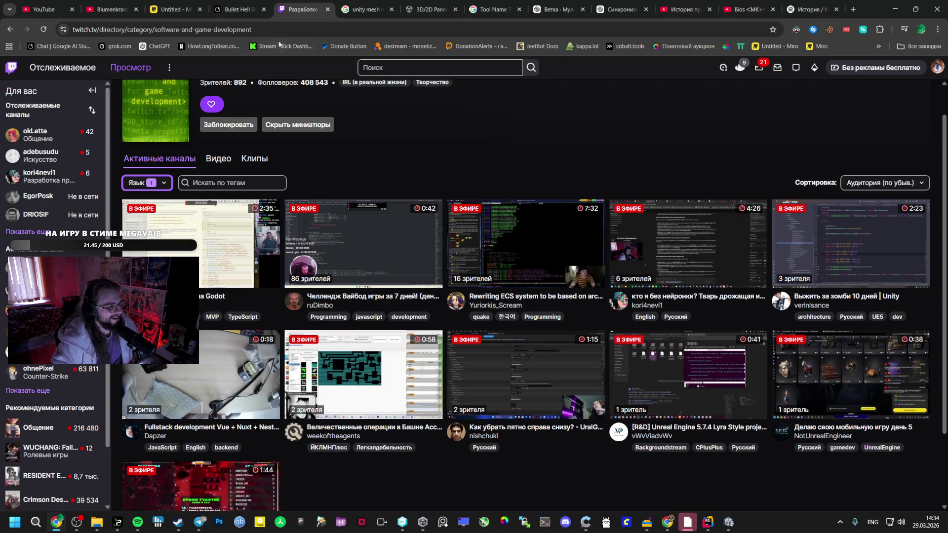
left_click(173, 9)
left_click(215, 5)
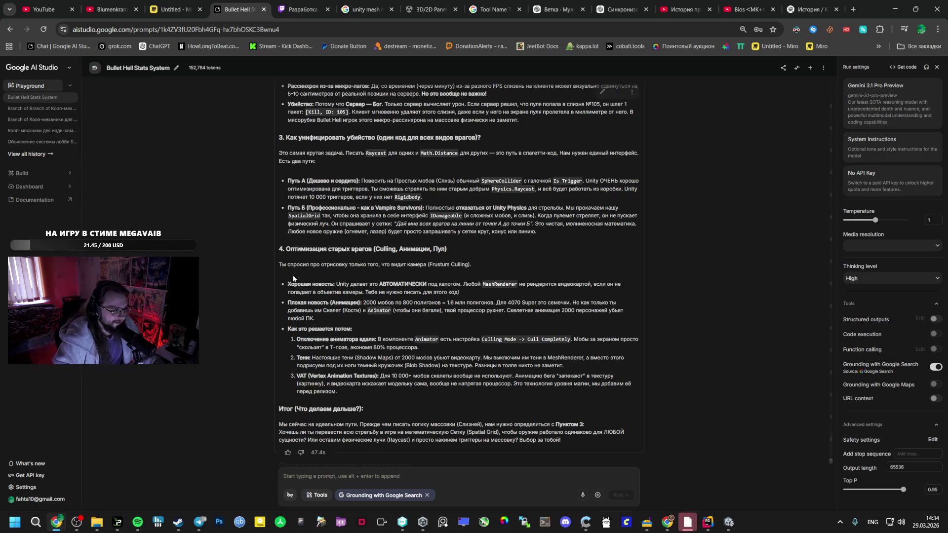
scroll(298, 235, "up", 1)
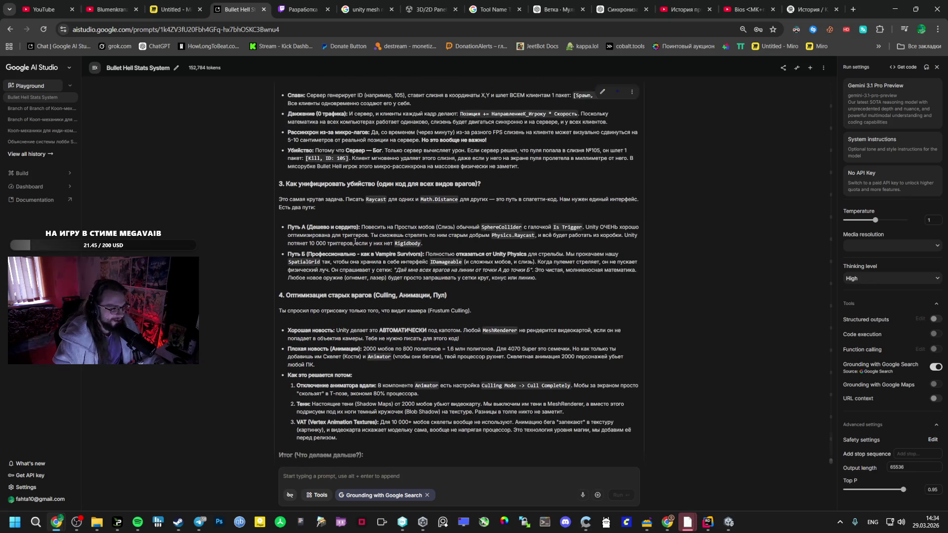
scroll(283, 238, "up", 1)
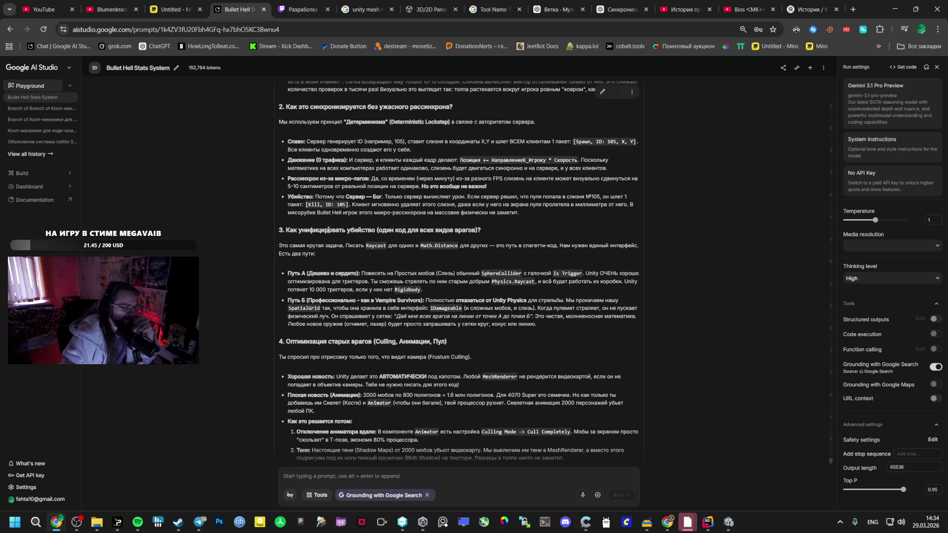
scroll(353, 273, "down", 2)
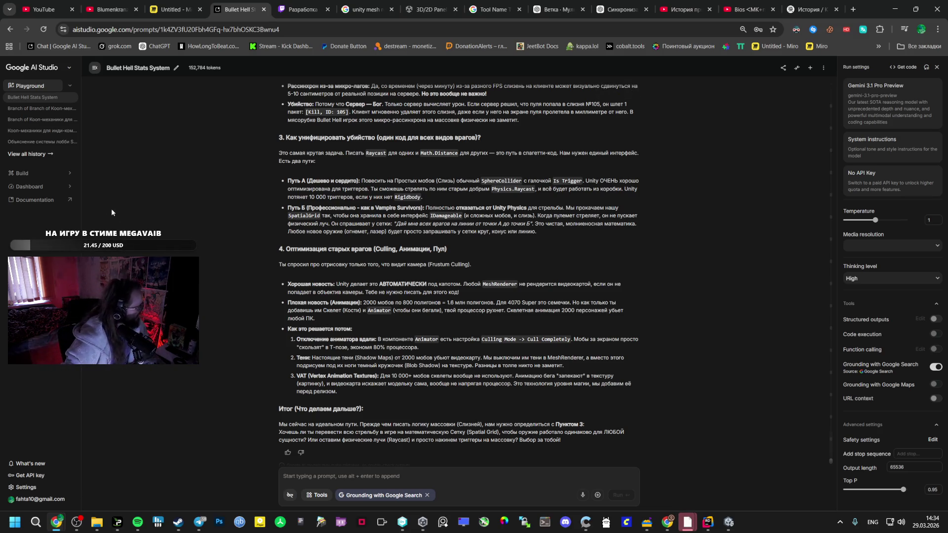
key("alt+Tab")
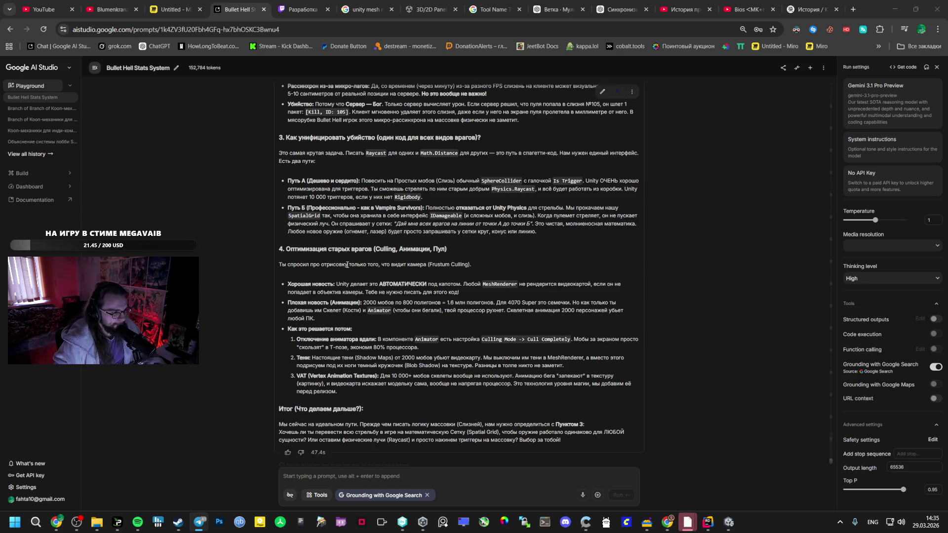
scroll(347, 265, "up", 2)
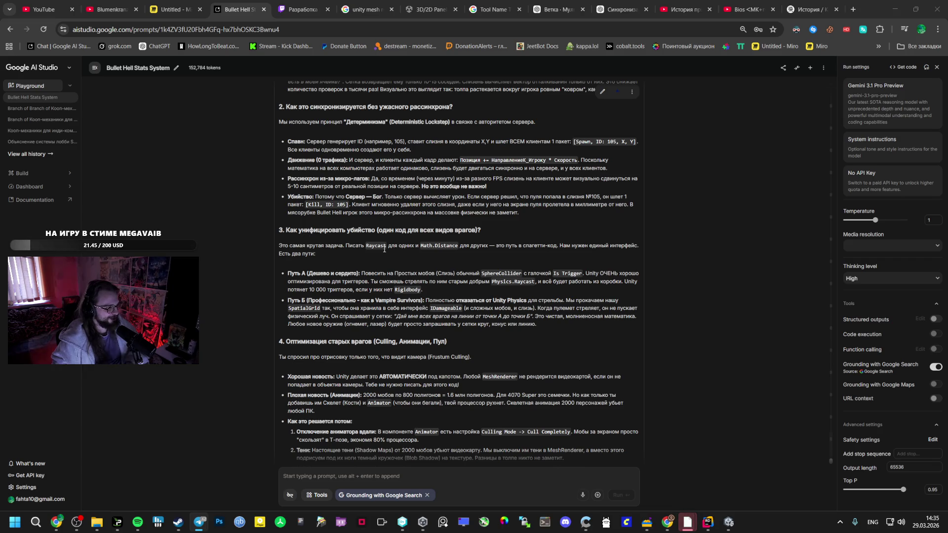
Place the XP (11) model and Circle mesh in the Vestibule scene, then undo XP (11).
left_click(729, 522)
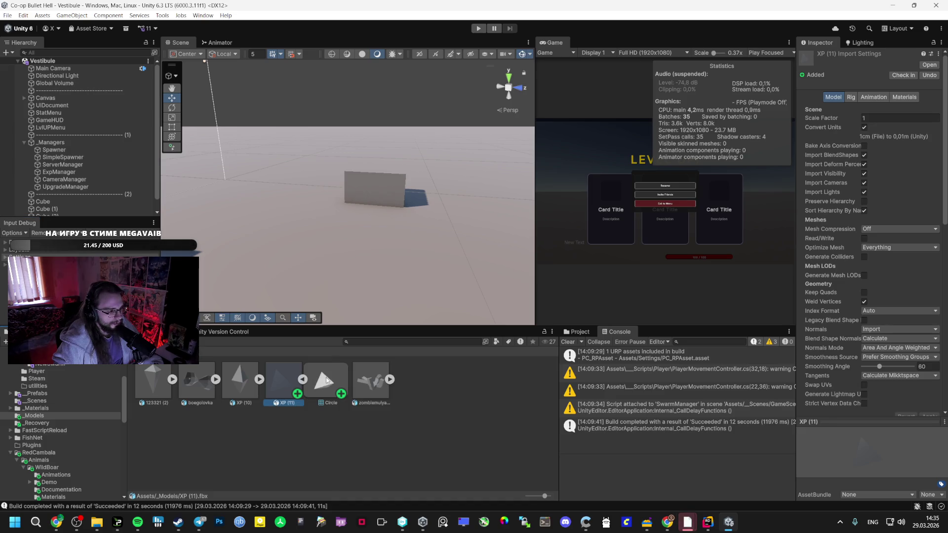
left_click(326, 377)
mouse_move(330, 393)
left_mouse_down()
mouse_move(312, 237)
mouse_move(386, 233)
mouse_move(370, 227)
mouse_move(392, 225)
mouse_move(359, 237)
mouse_move(410, 188)
left_mouse_up()
double_click(83, 211)
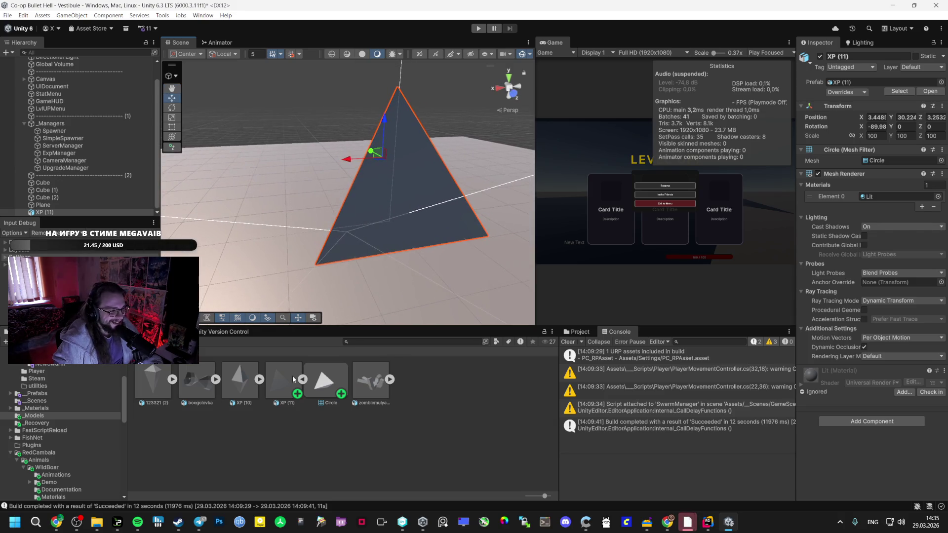
mouse_move(426, 309)
left_mouse_down()
mouse_move(420, 287)
mouse_move(443, 237)
mouse_move(389, 124)
mouse_move(835, 159)
left_mouse_up()
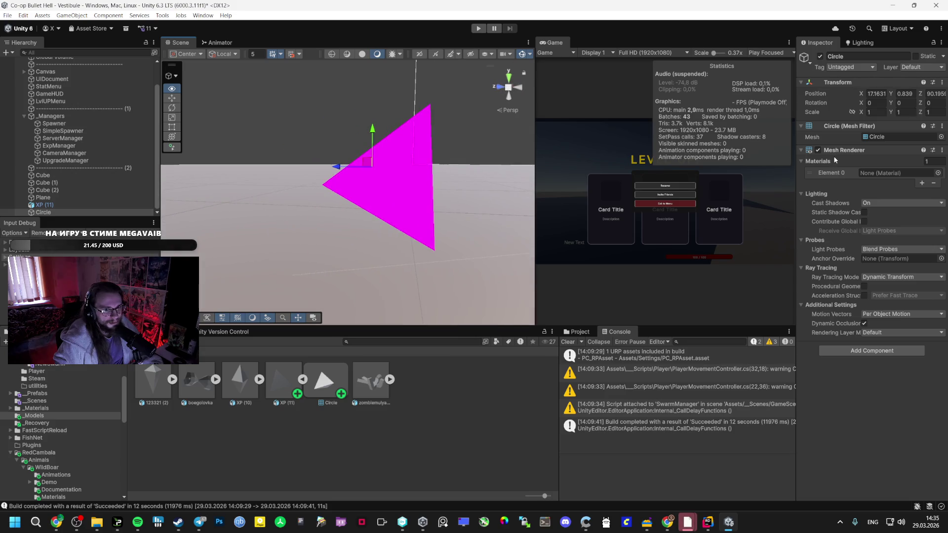
mouse_move(423, 165)
left_mouse_down()
mouse_move(668, 163)
mouse_move(690, 79)
mouse_move(506, 149)
left_mouse_up()
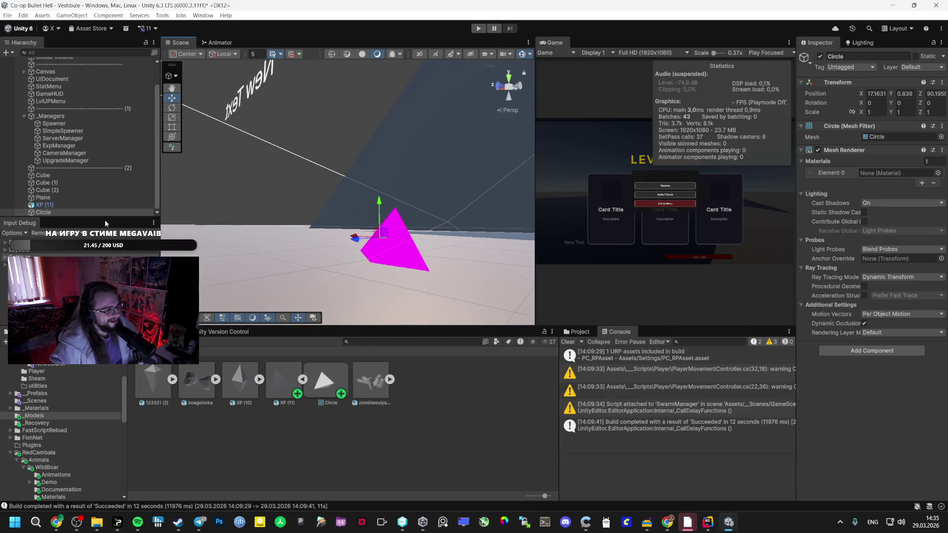
key("ctrl+z")
Set the Circle object's Rotation X to -90 and orbit to inspect the triangle.
left_click(44, 213)
left_click_drag(415, 200, 776, 221)
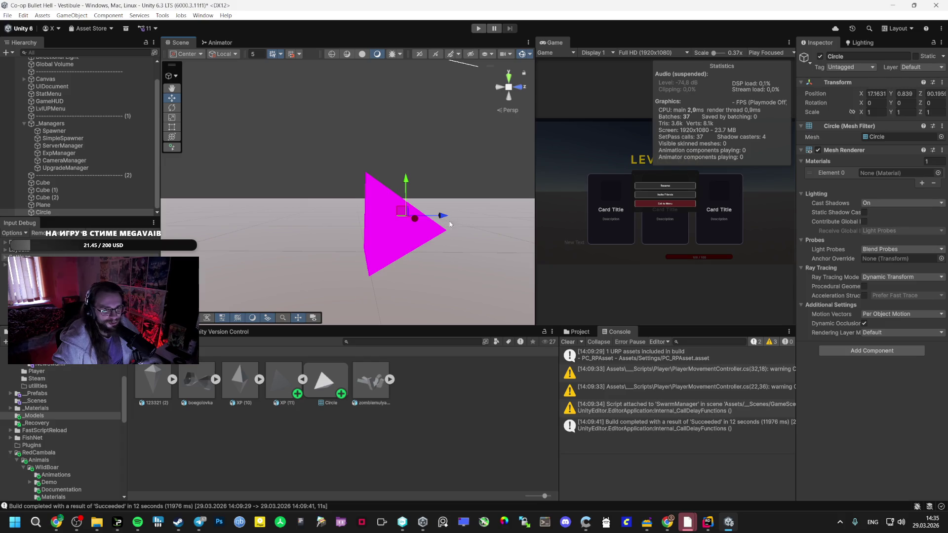
mouse_move(394, 198)
left_mouse_down()
mouse_move(375, 197)
mouse_move(420, 207)
mouse_move(403, 194)
mouse_move(247, 191)
mouse_move(375, 195)
left_mouse_up()
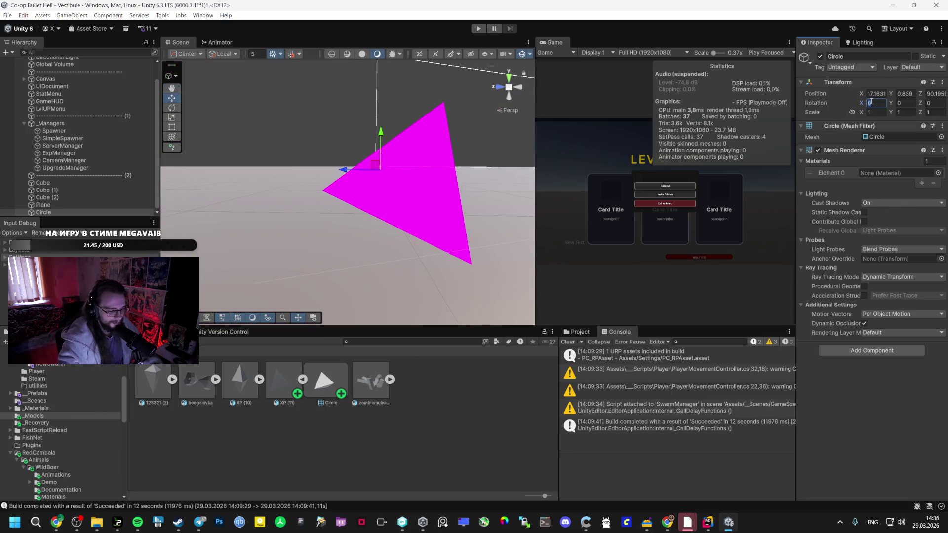
type("90")
left_click(869, 102)
type("-9")
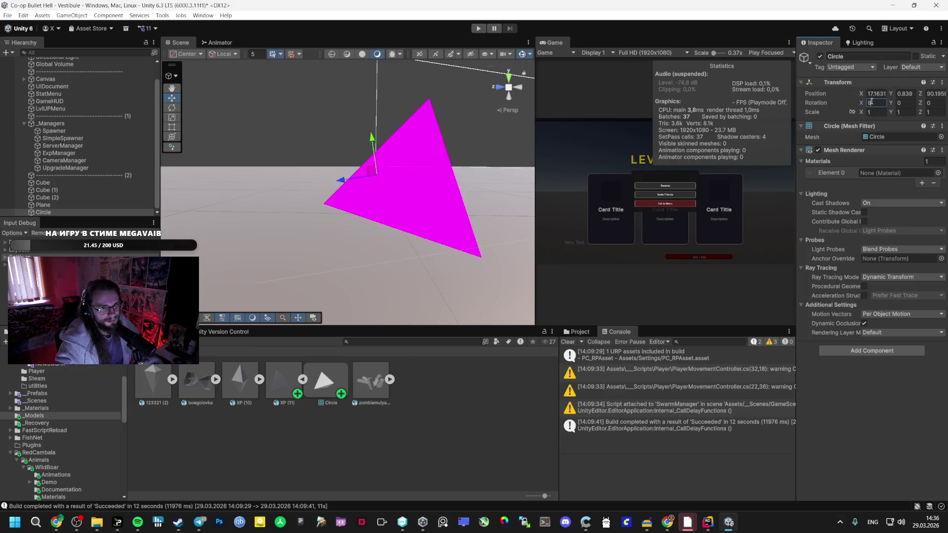
mouse_move(466, 180)
left_mouse_down()
mouse_move(349, 196)
mouse_move(229, 196)
mouse_move(13, 180)
left_mouse_up()
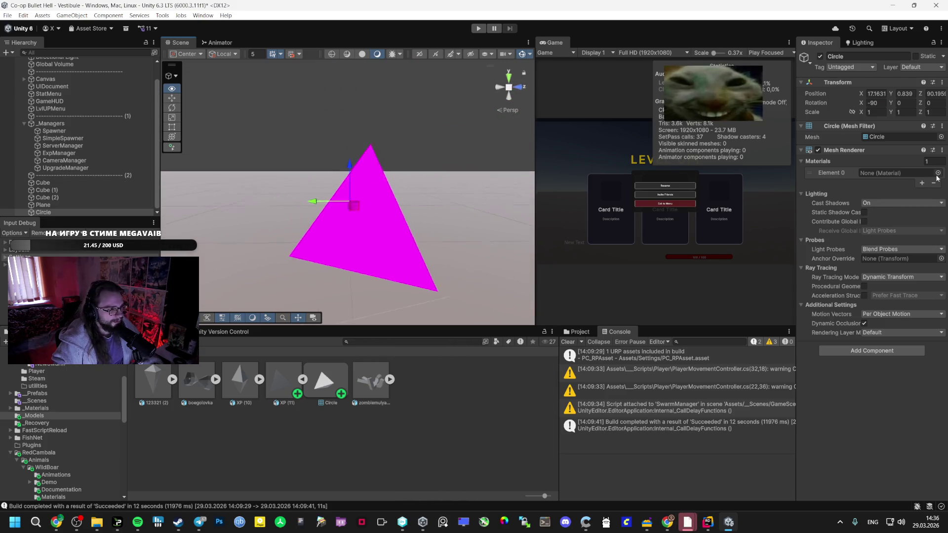
mouse_move(926, 184)
left_mouse_down()
mouse_move(238, 186)
mouse_move(538, 193)
mouse_move(639, 223)
mouse_move(701, 440)
mouse_move(703, 428)
mouse_move(751, 440)
mouse_move(702, 373)
mouse_move(701, 401)
mouse_move(710, 385)
left_mouse_up()
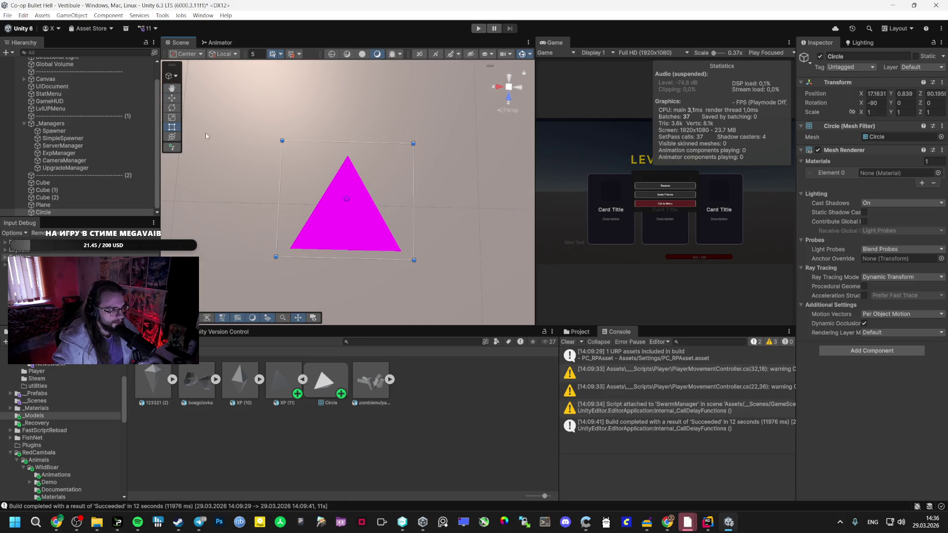
left_click_drag(364, 197, 365, 194)
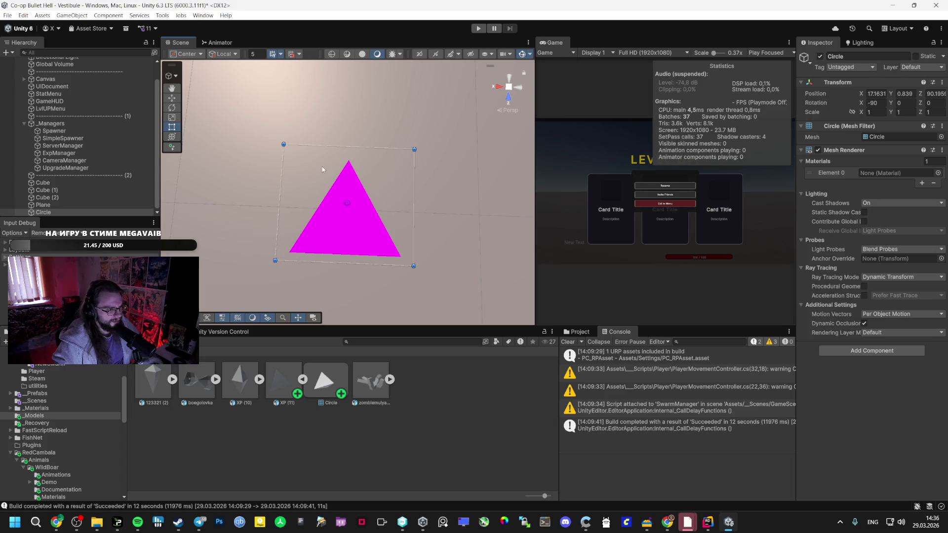
Delete the Circle object from the Vestibule scene, keeping its name unchanged.
left_click(301, 380)
left_click(79, 212)
mouse_move(60, 525)
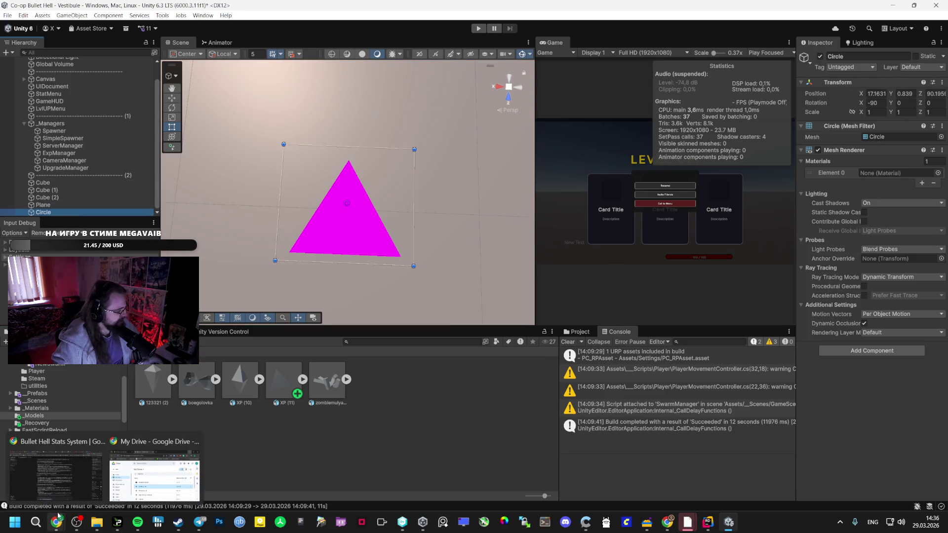
mouse_move(51, 497)
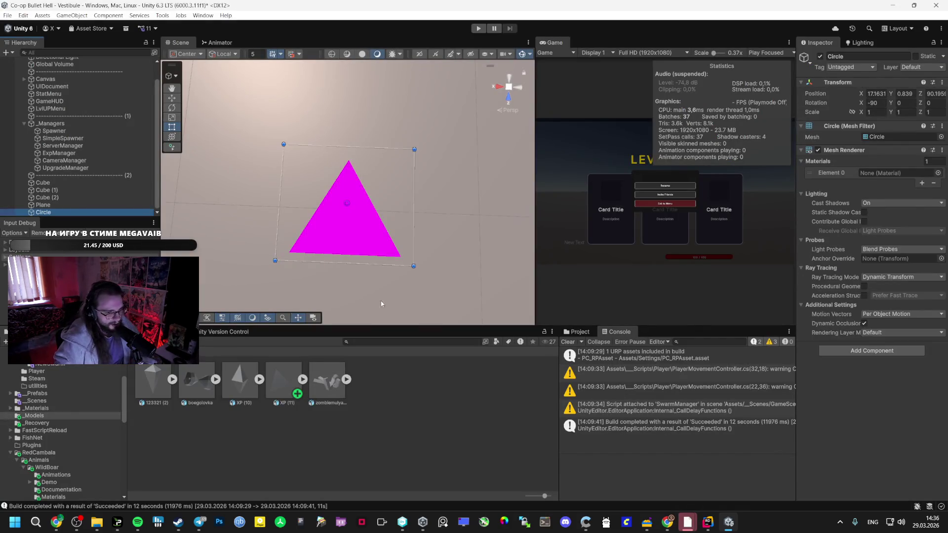
left_click(74, 213)
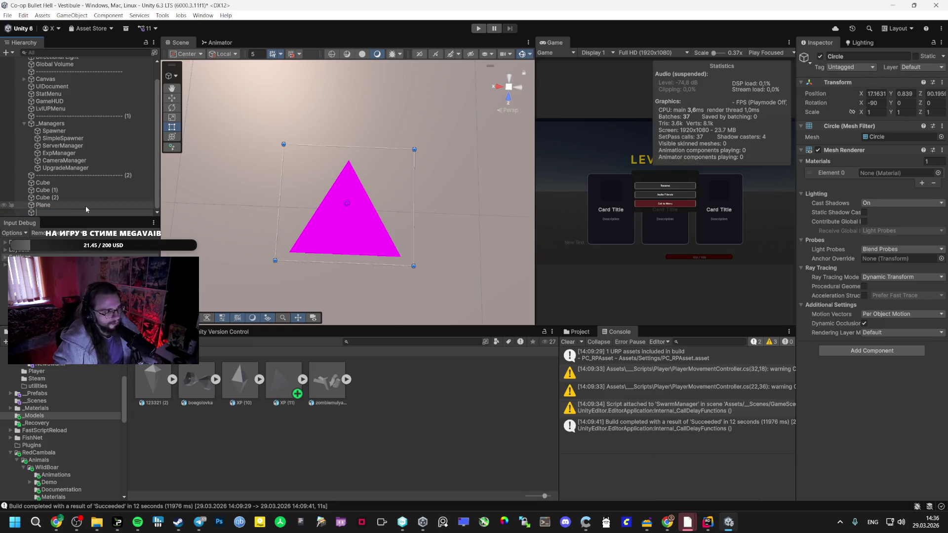
key("Escape")
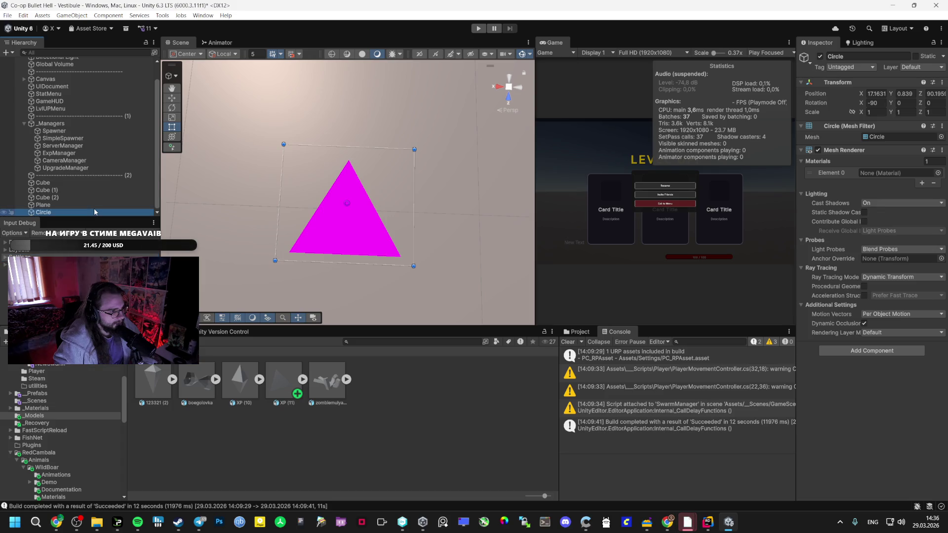
key("Delete")
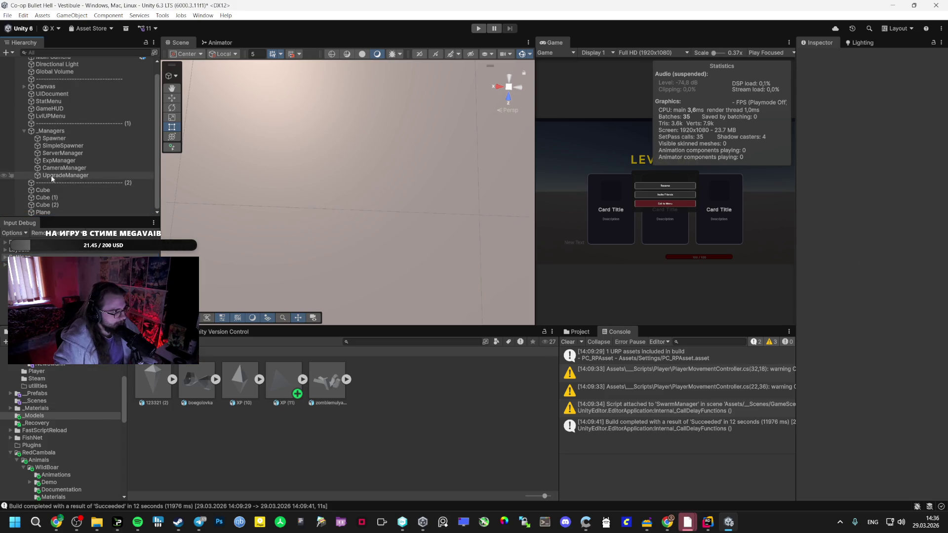
Switch the Spawner's Enemy Prefab from cabanus to the Rombus prefab in _Prefabs.
left_click(60, 139)
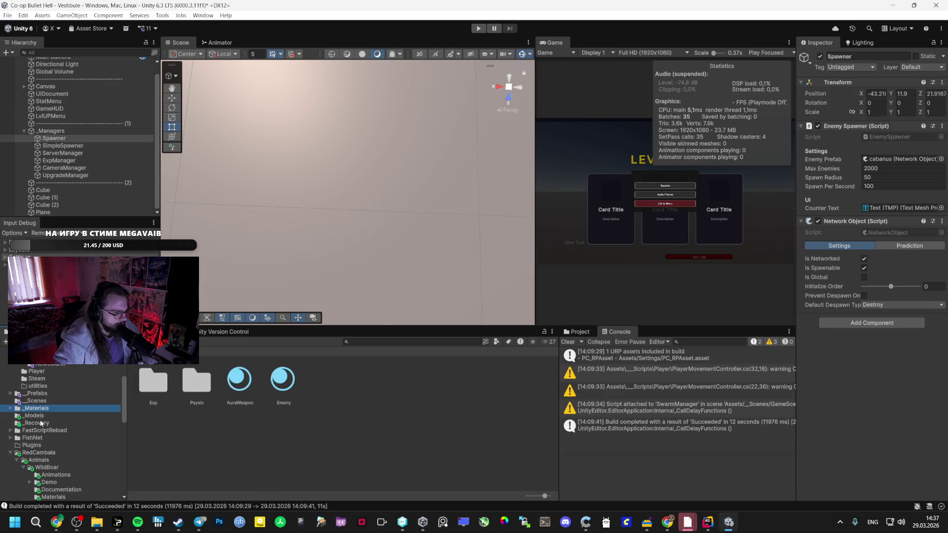
left_click(43, 393)
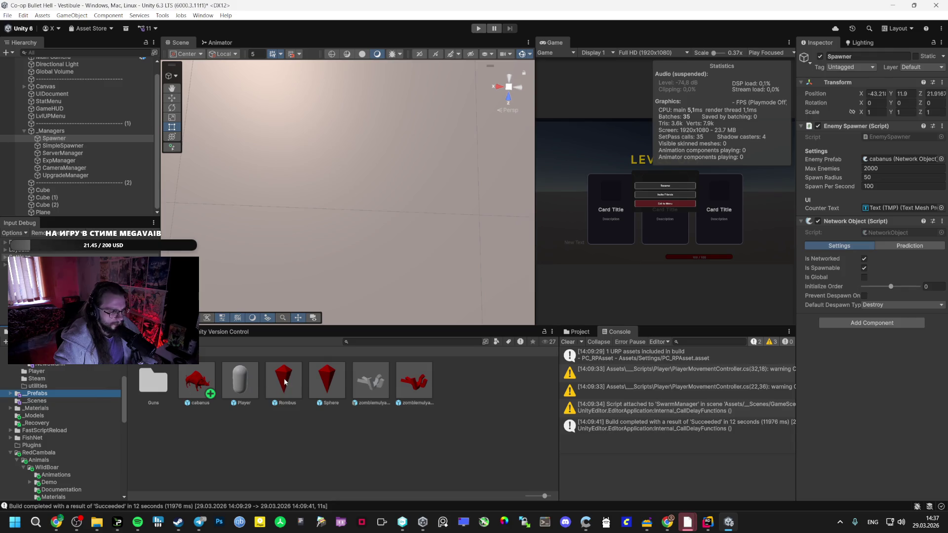
left_click_drag(890, 159, 896, 159)
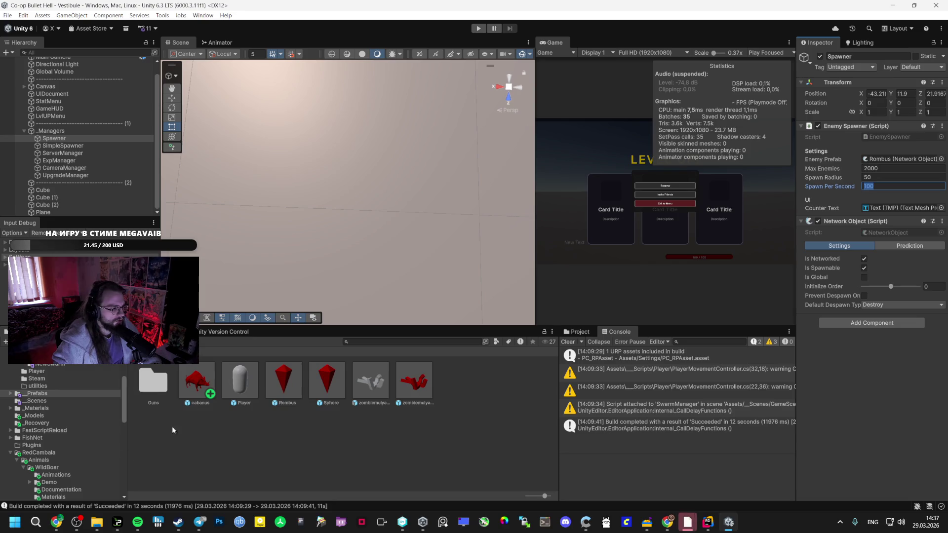
left_click(8, 15)
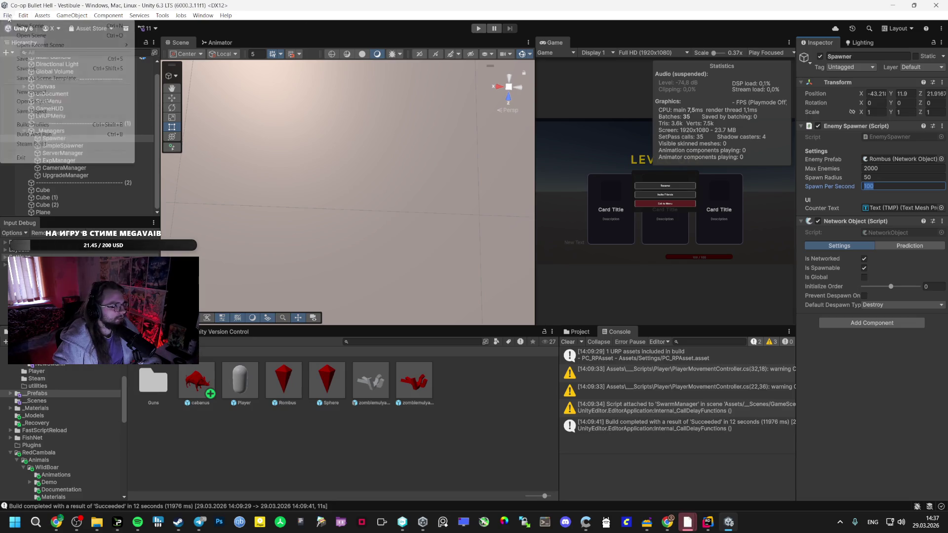
Build and run the game into the GAME folder, then launch Co-op Bullet Hell.exe and start.
left_click(44, 126)
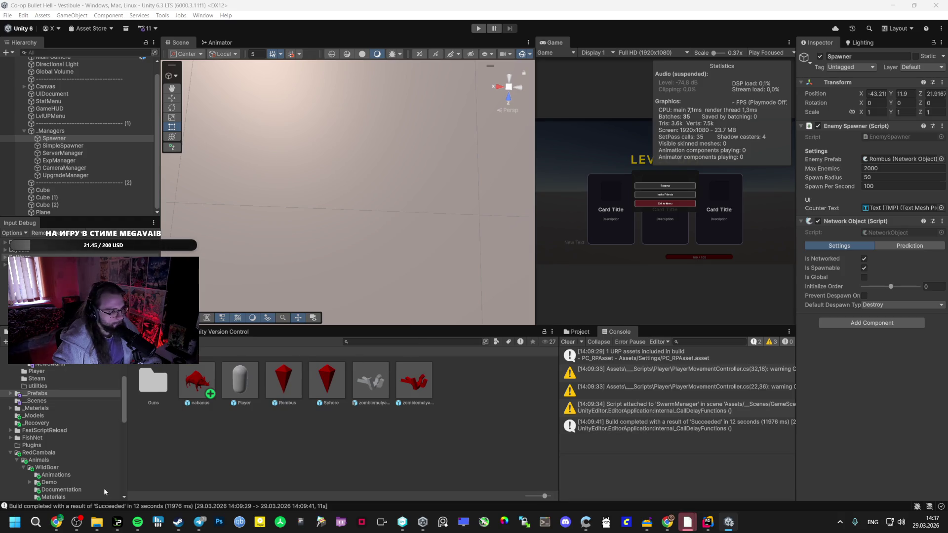
left_click(96, 522)
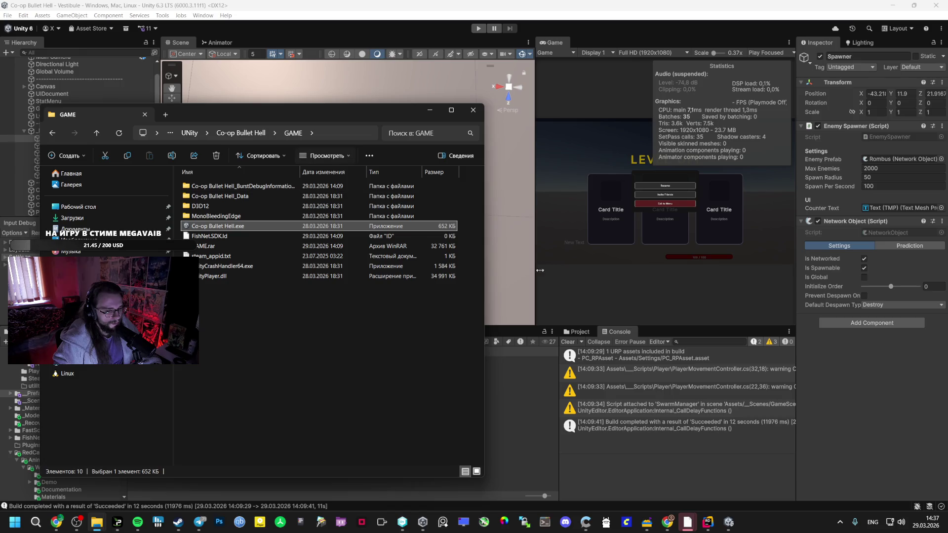
key("alt+Tab")
key("ctrl+b")
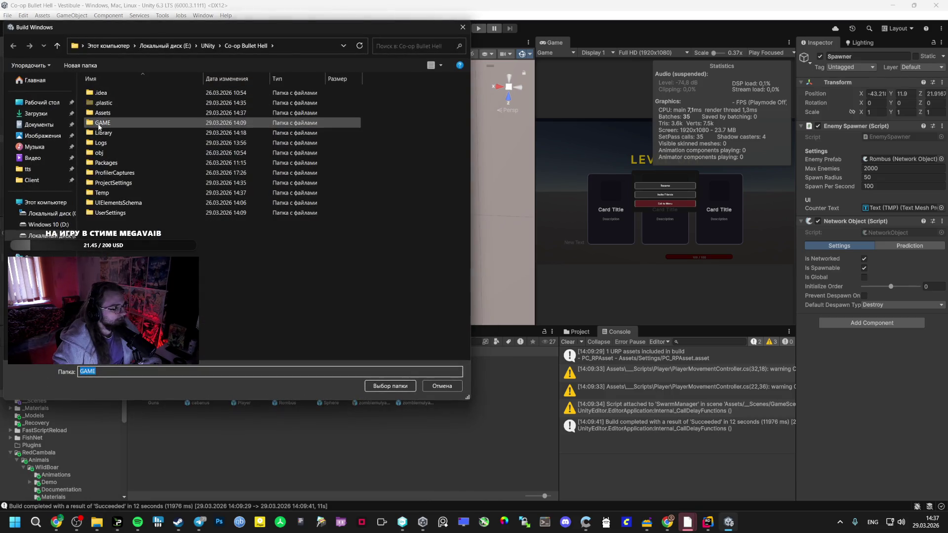
left_click(397, 386)
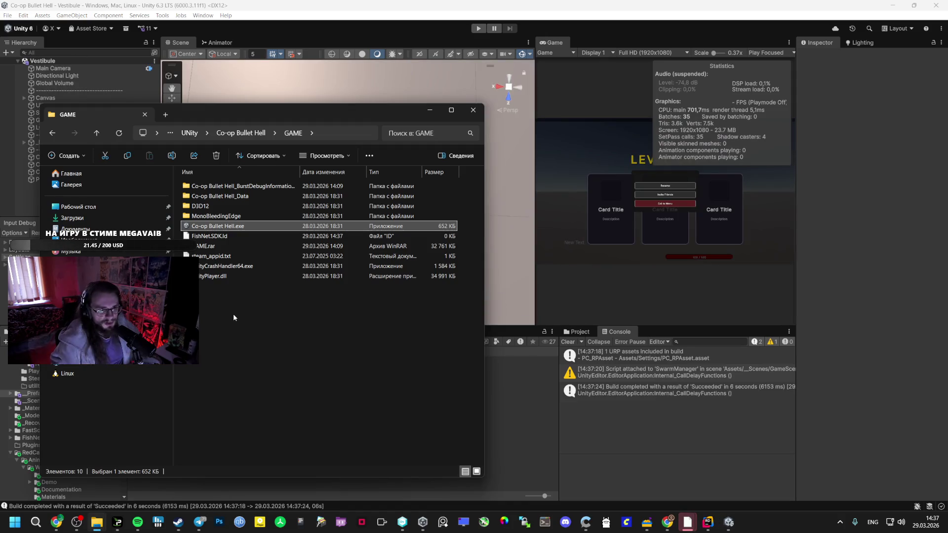
double_click(234, 226)
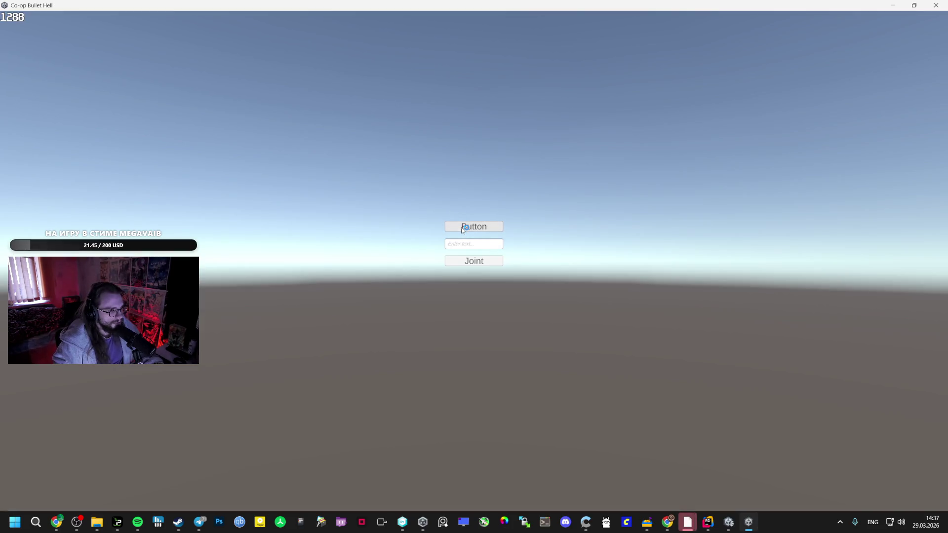
left_click(474, 226)
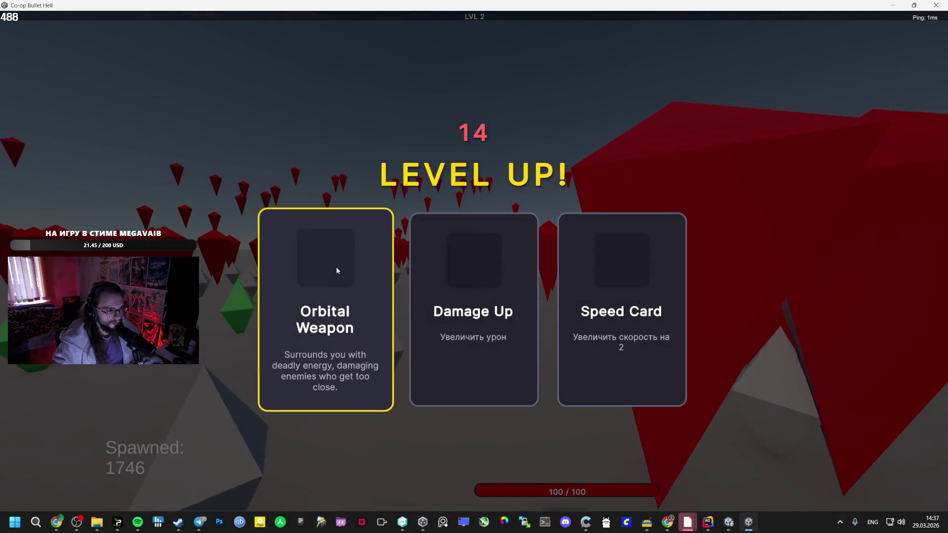
Level up to LVL 9, picking Orbital Weapon, Speed Card and Damage Up cards.
left_click(590, 271)
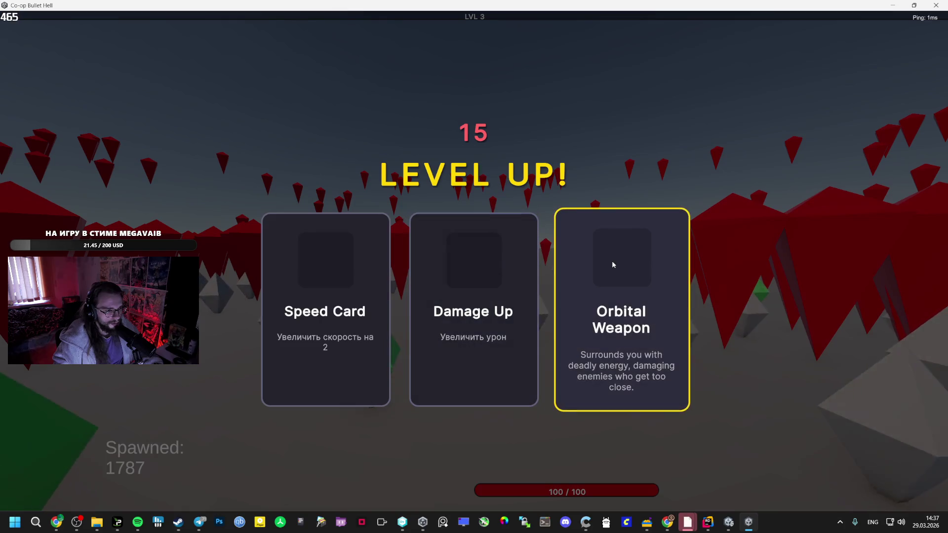
left_click(334, 256)
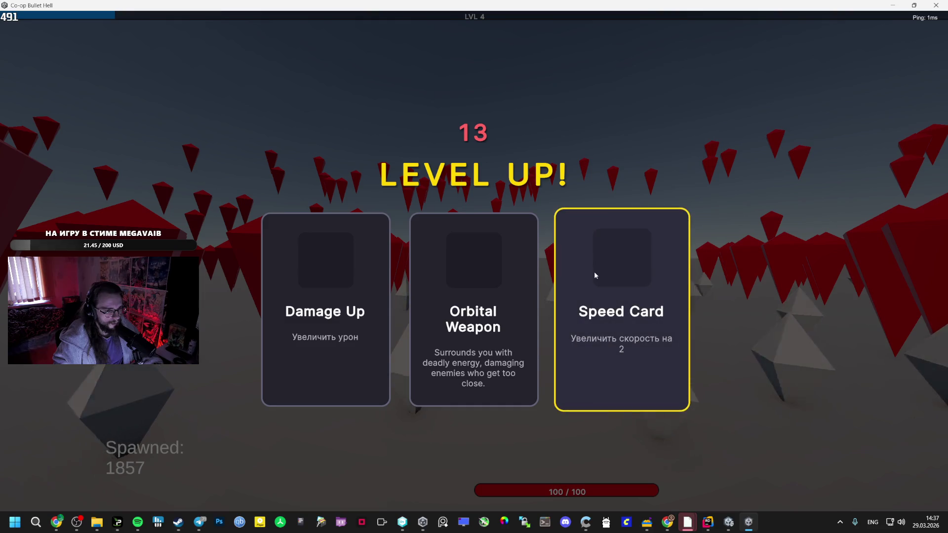
left_click(566, 279)
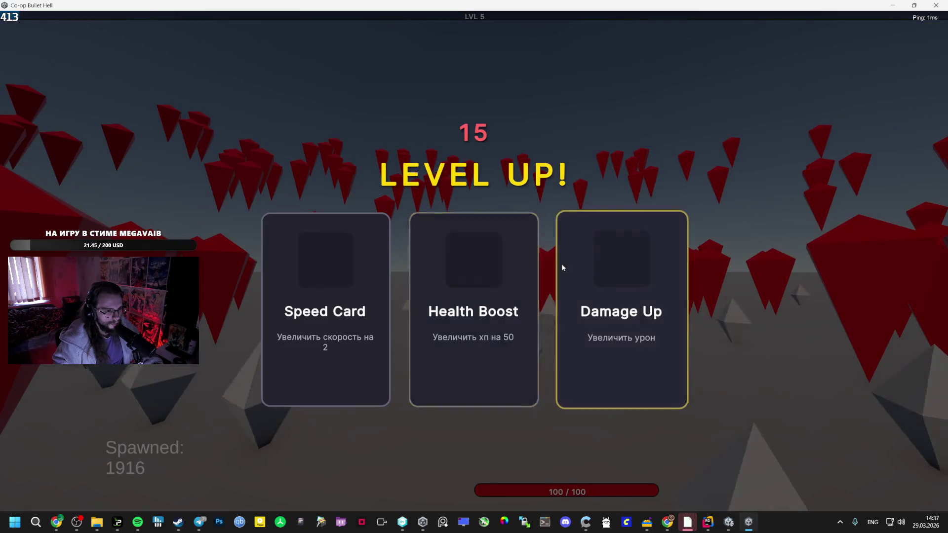
left_click(353, 285)
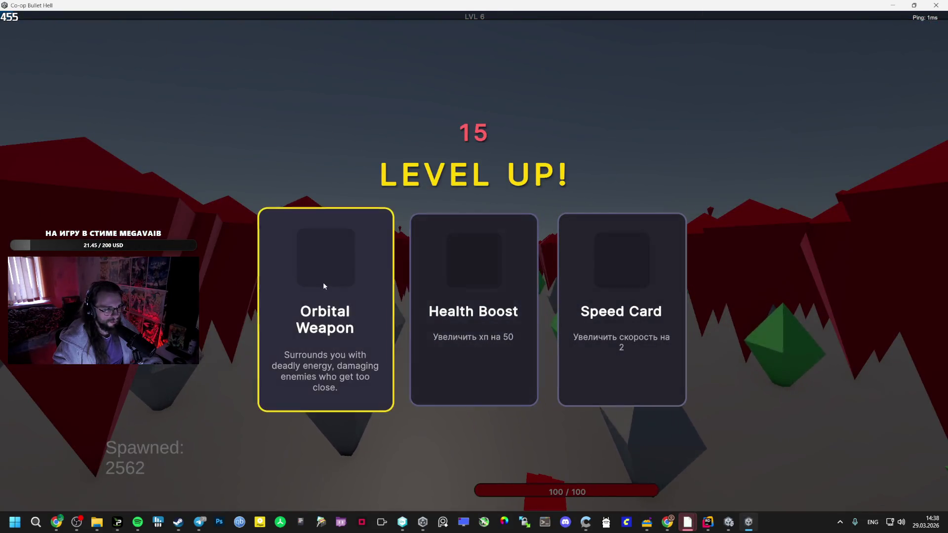
left_click(323, 282)
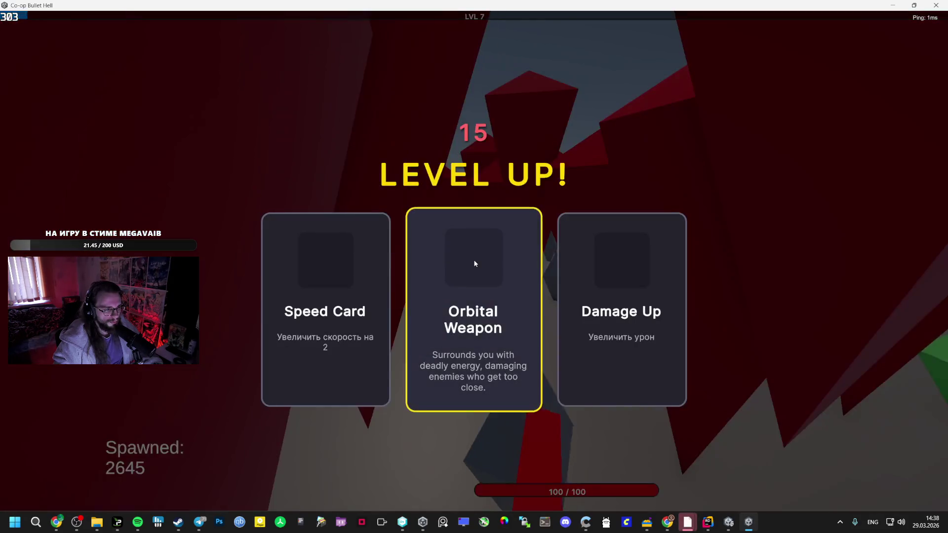
left_click(521, 272)
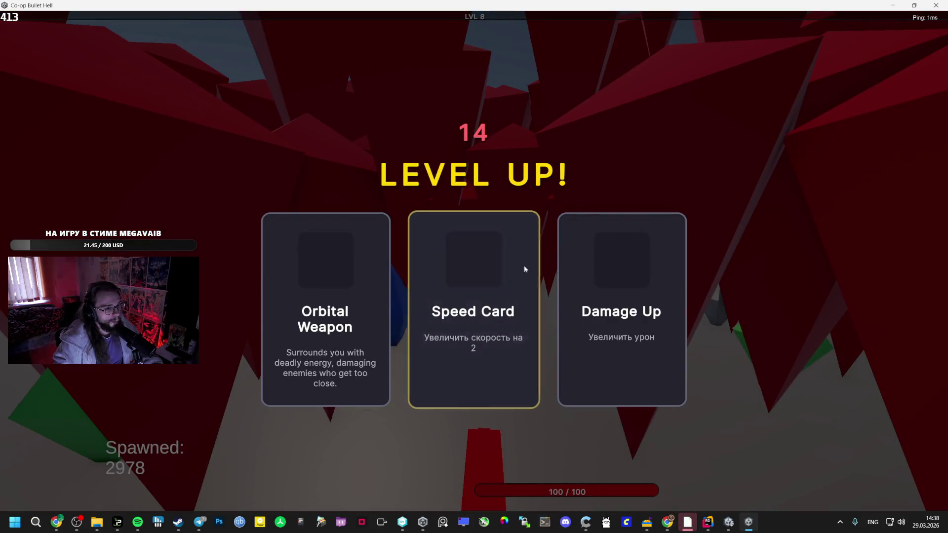
left_click(427, 275)
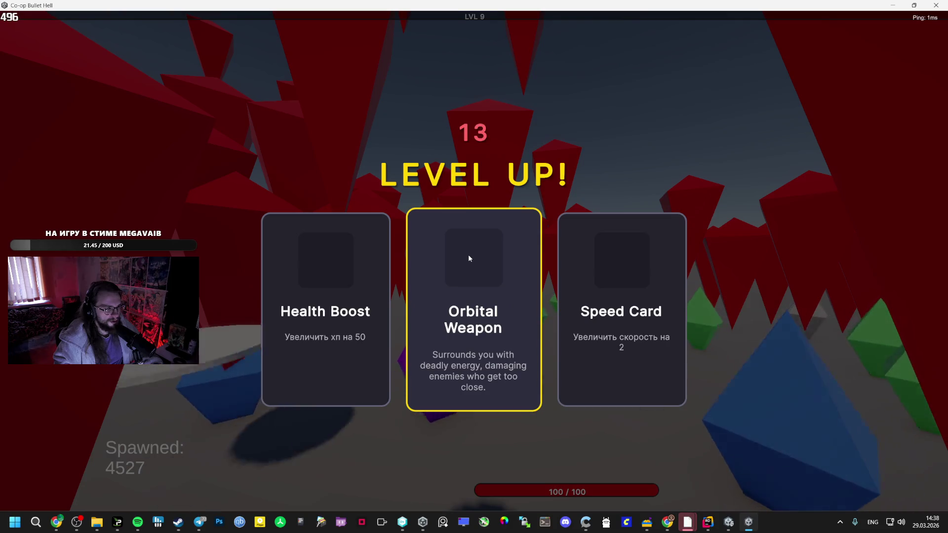
left_click(593, 256)
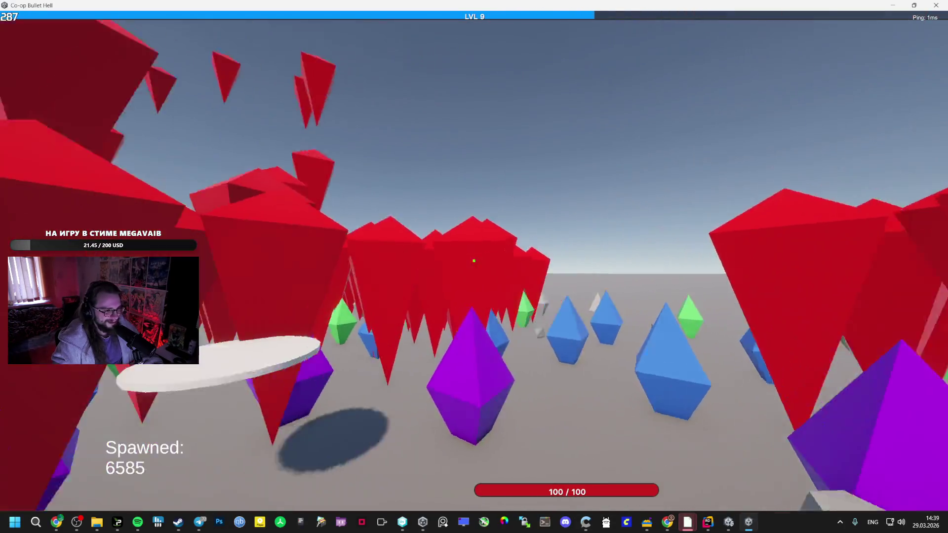
Check Player Stats, then pick upgrade cards, mostly Speed Card, through level 14.
key("Tab")
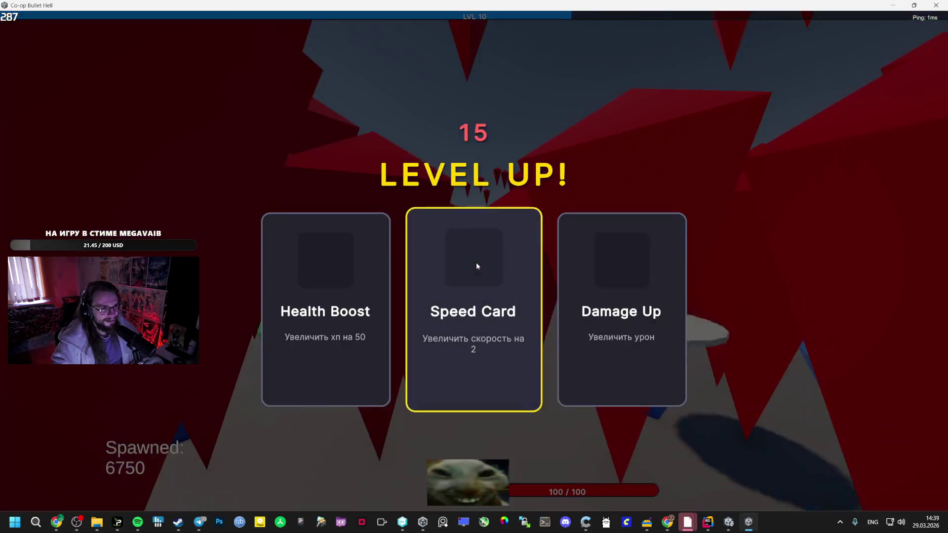
left_click(495, 284)
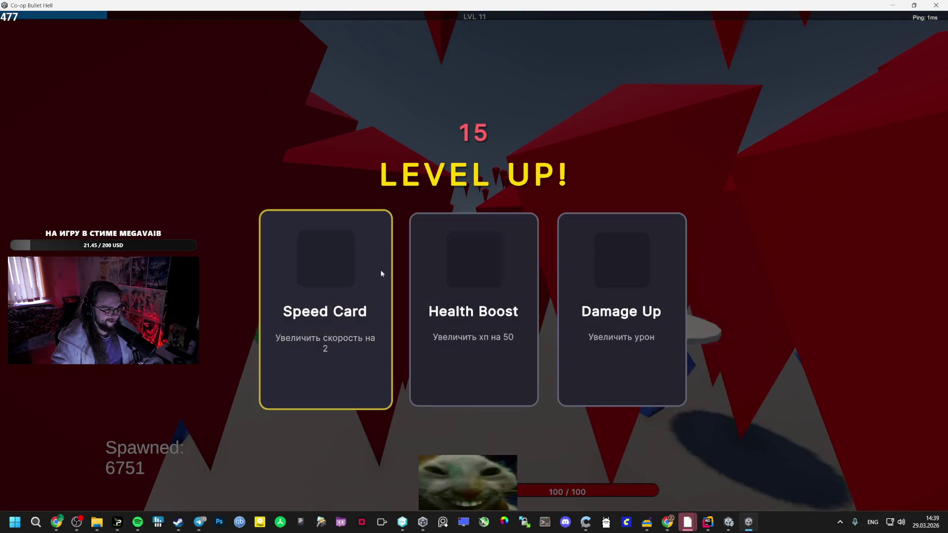
left_click(347, 277)
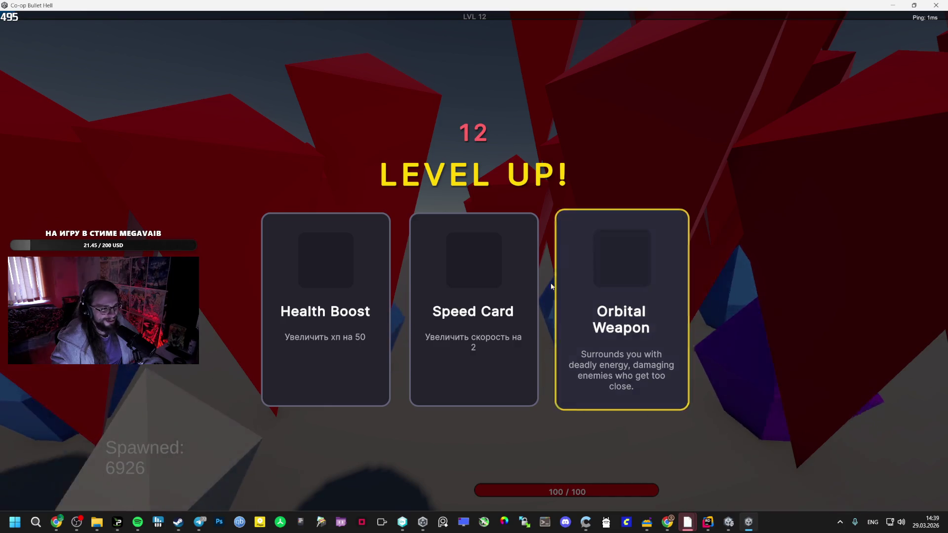
left_click(514, 278)
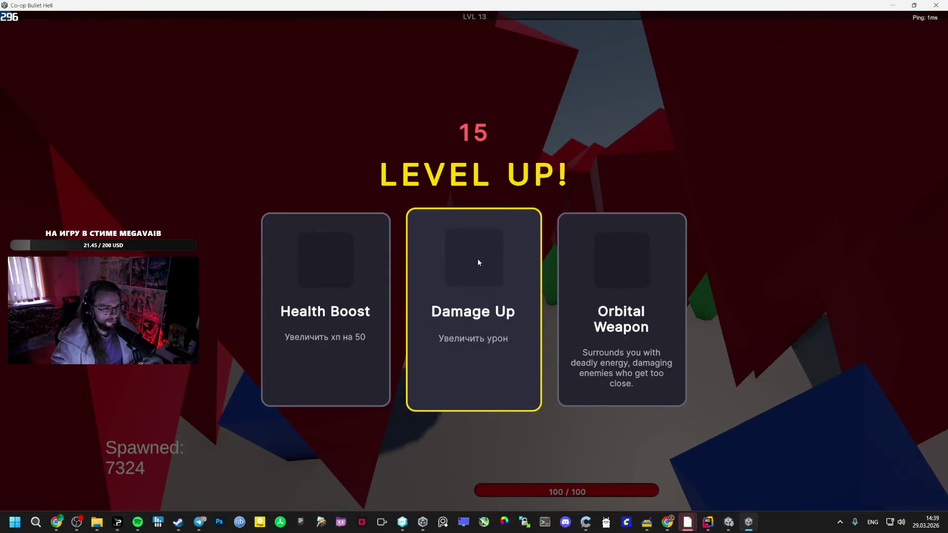
left_click(558, 268)
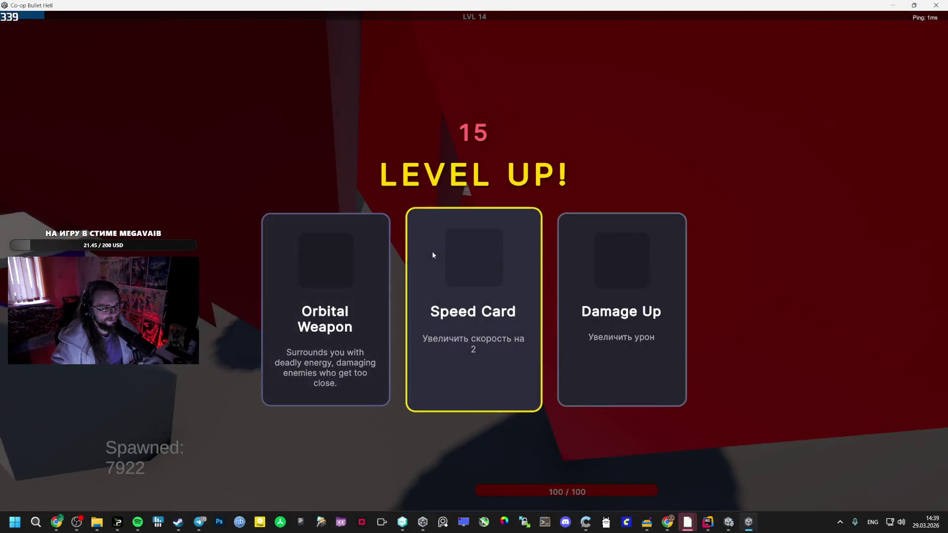
left_click(449, 256)
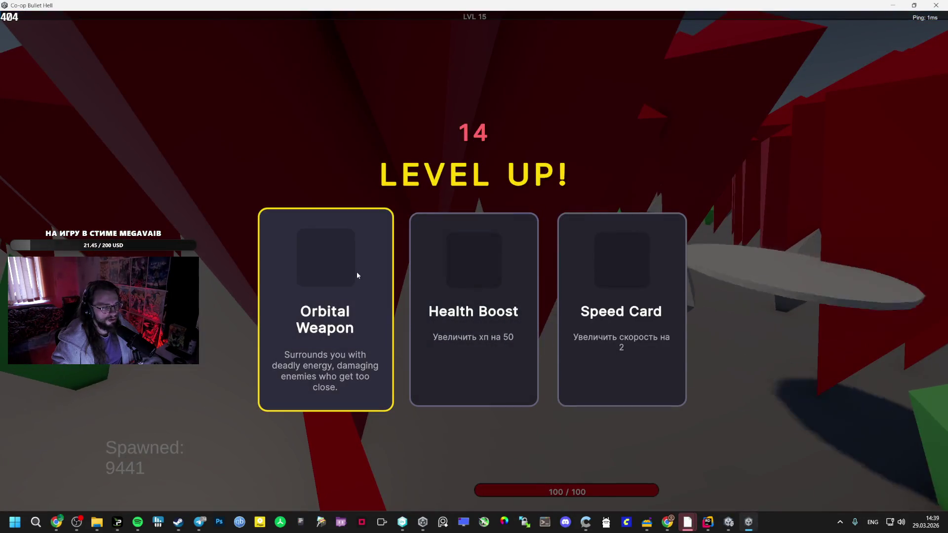
Take Orbital Weapon cards and survive the swarm to level 16 at 13115 spawned.
left_click(352, 267)
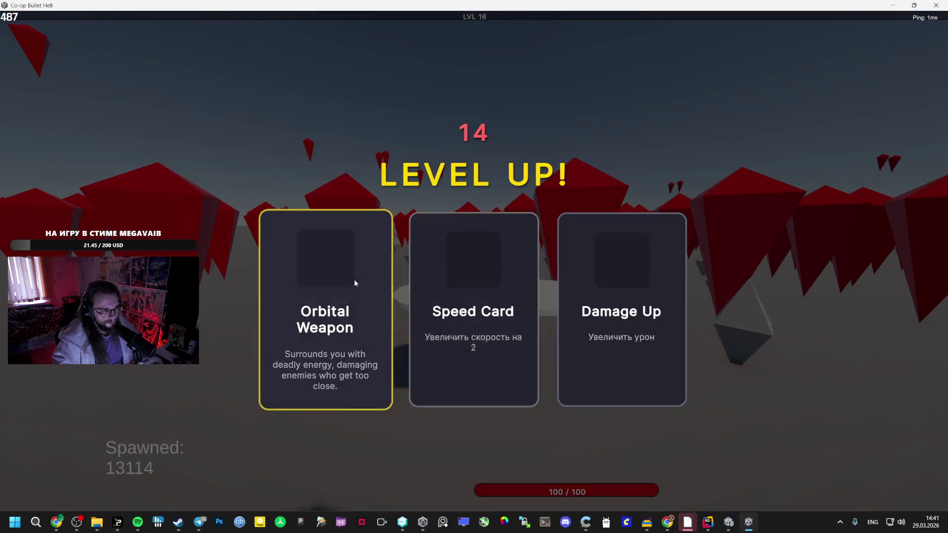
left_click(354, 279)
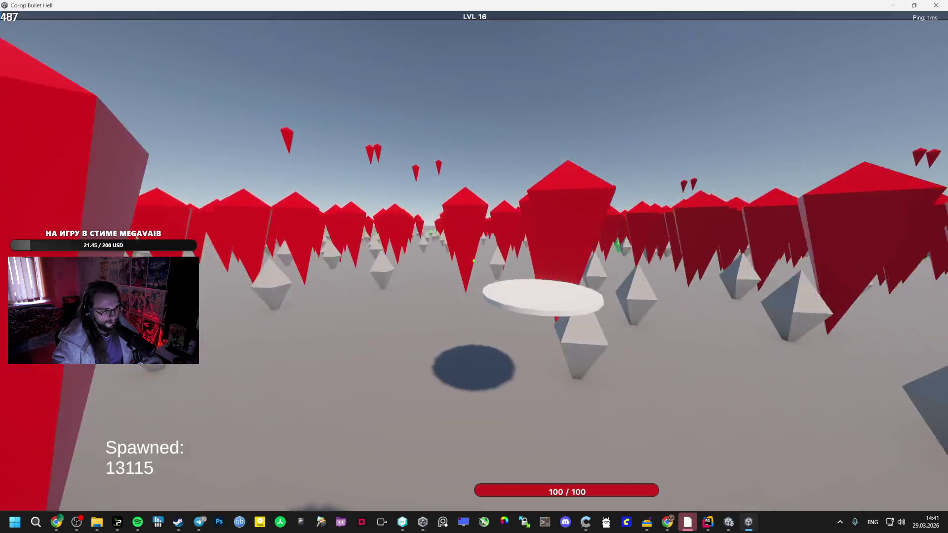
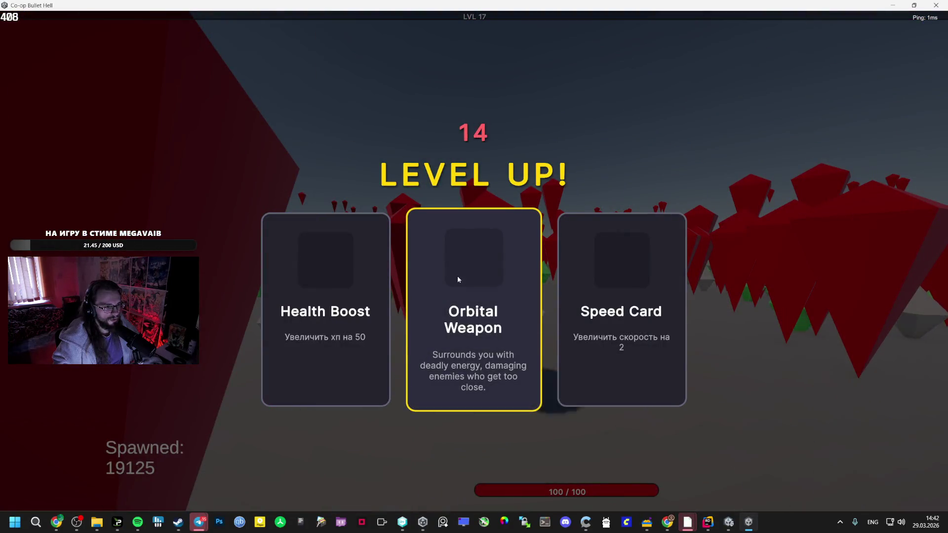
Take the Orbital Weapon level-up card, check player stats, and head into the enemies.
left_click(458, 279)
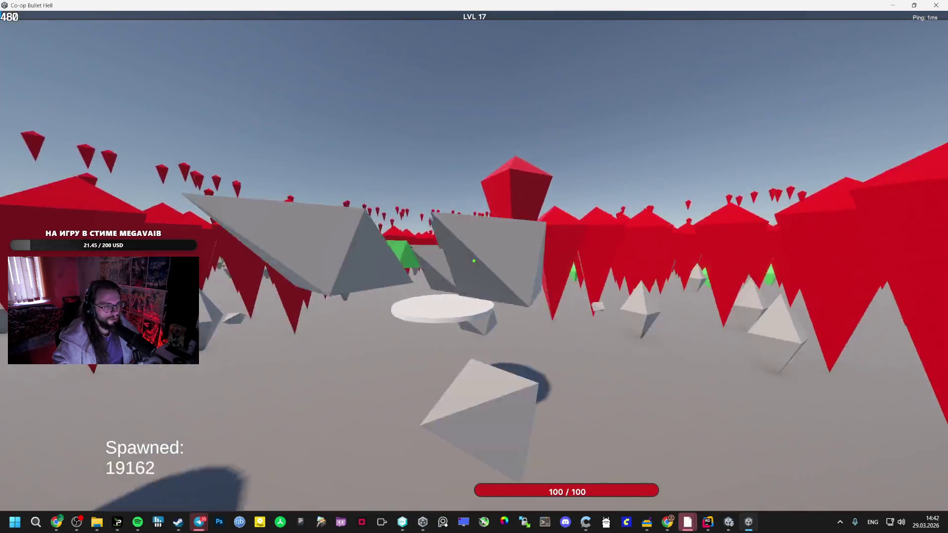
key("Tab")
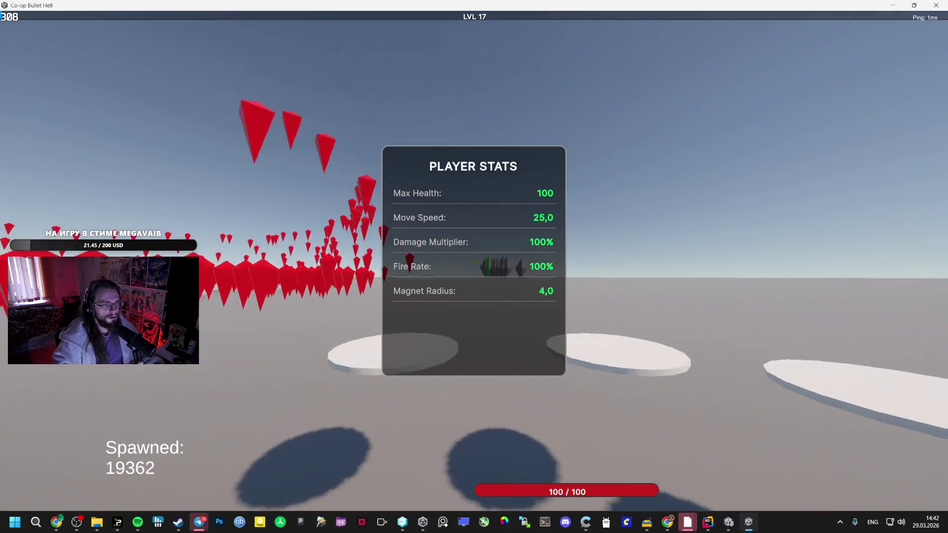
key("w")
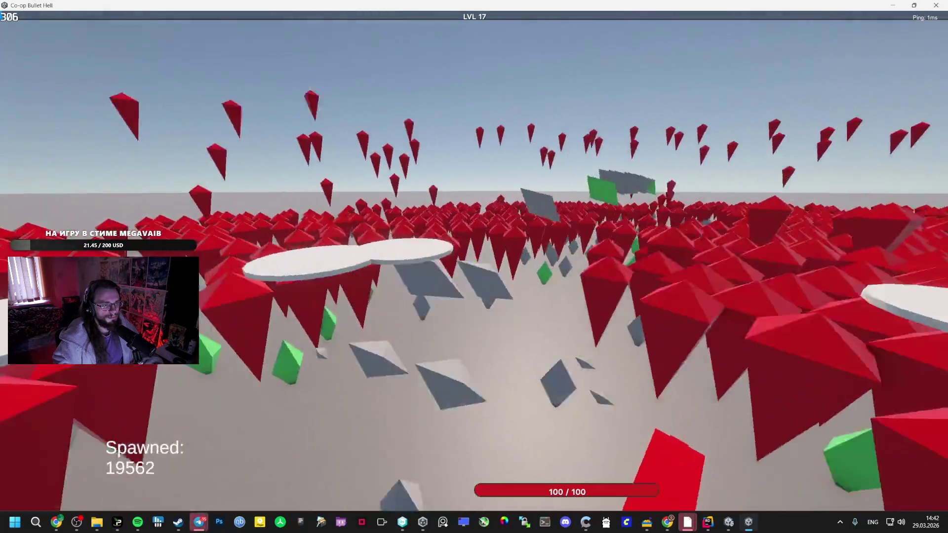
key("w")
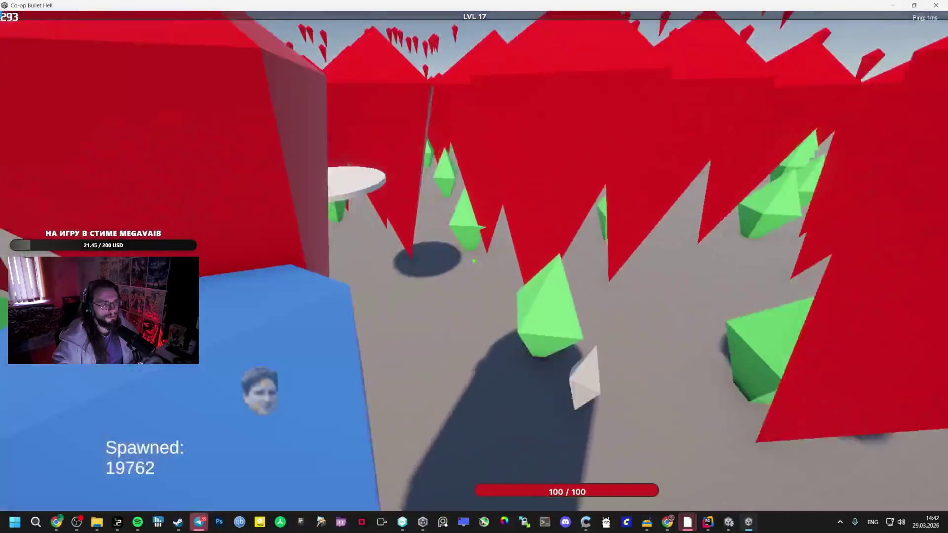
Keep moving and turning through the red enemy field at level 17.
key("w")
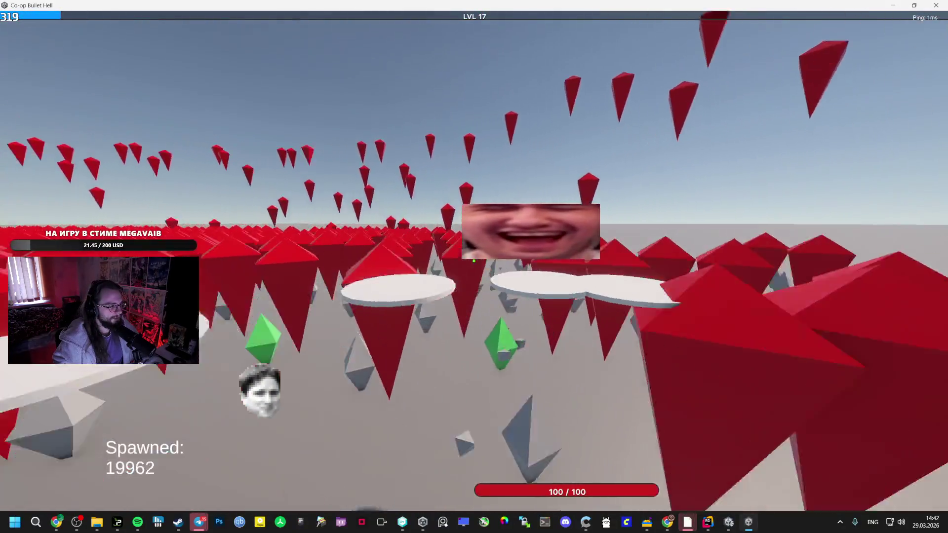
key("w")
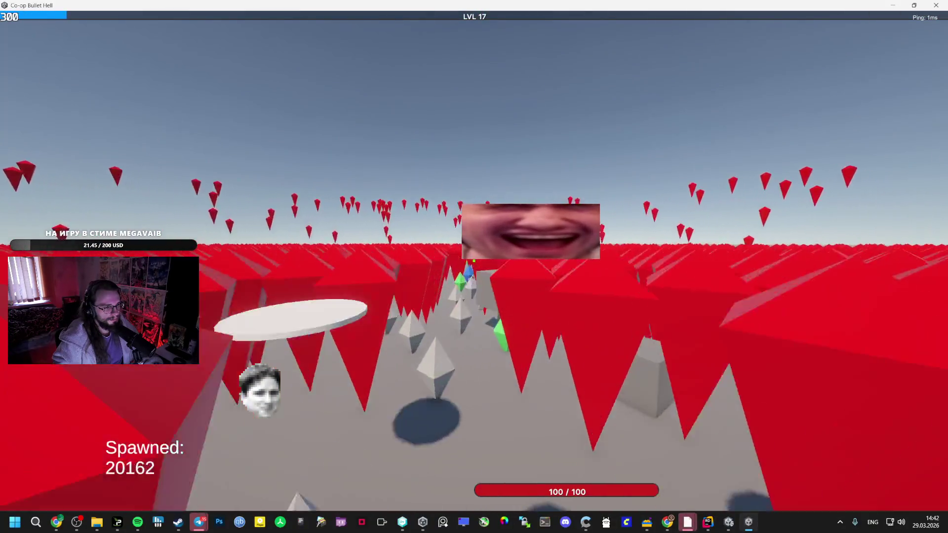
key("w")
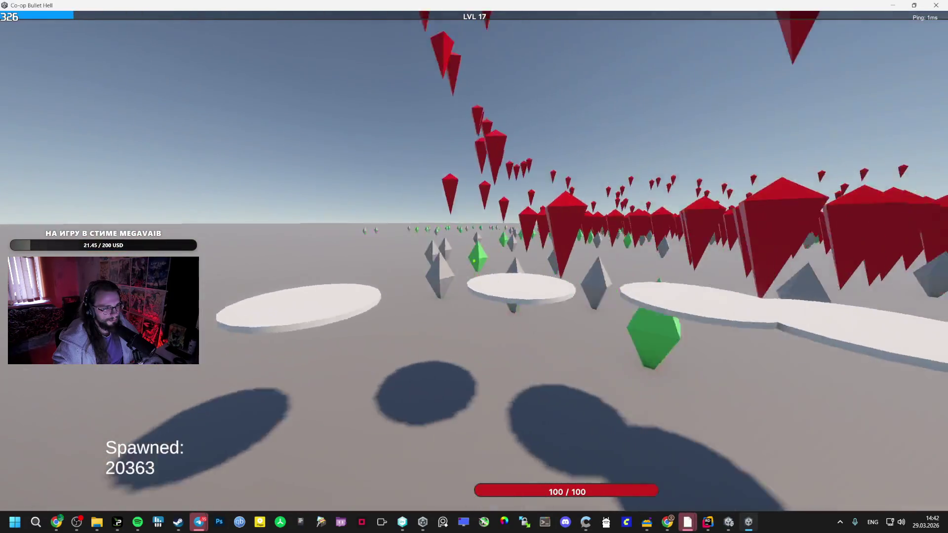
key("w")
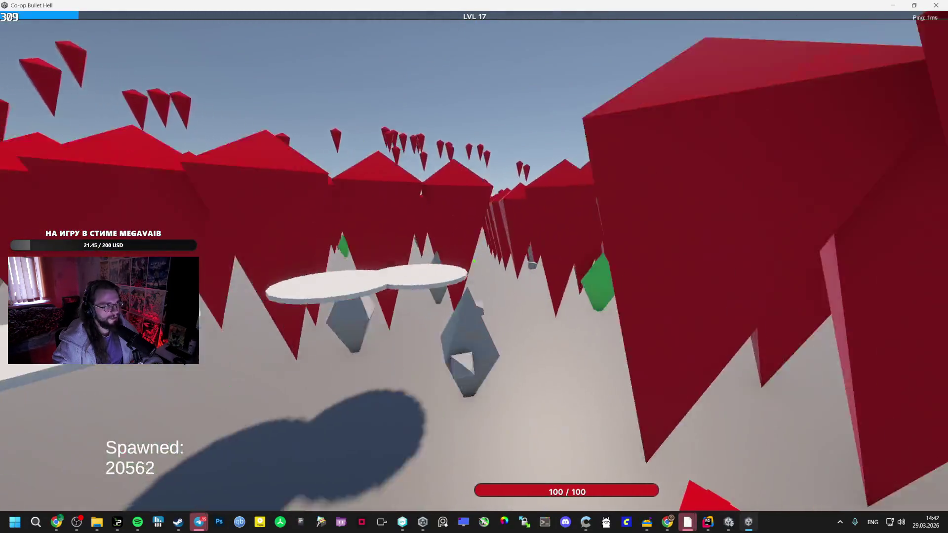
key("w")
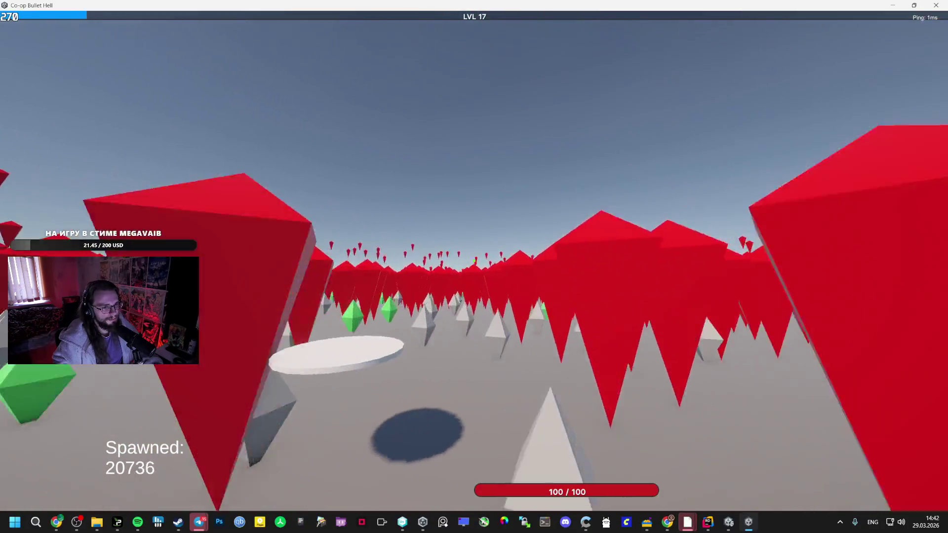
key("w")
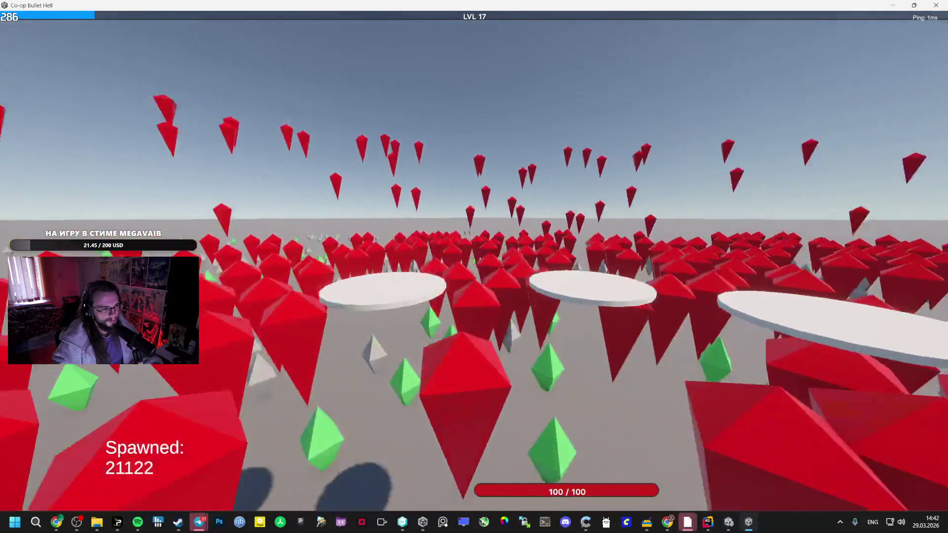
key("w")
key("w")
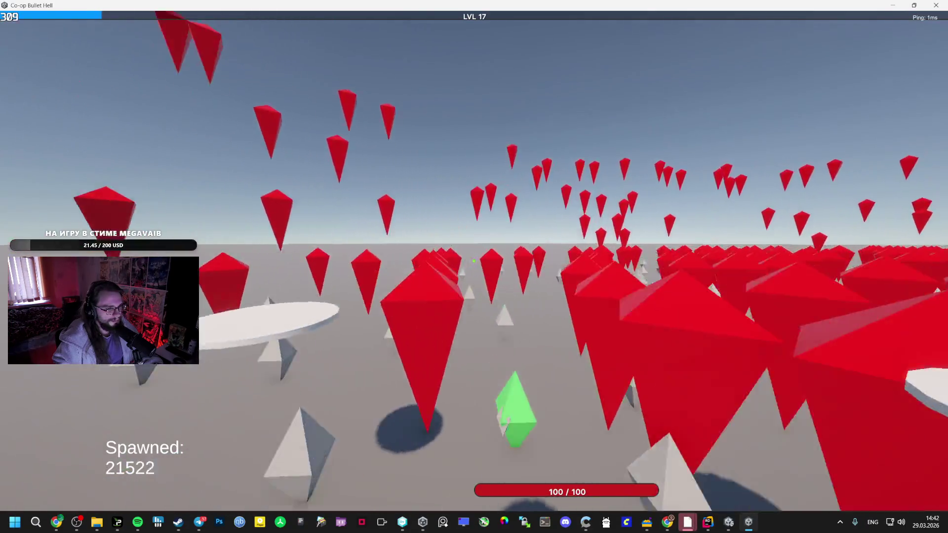
key("w")
key("w")
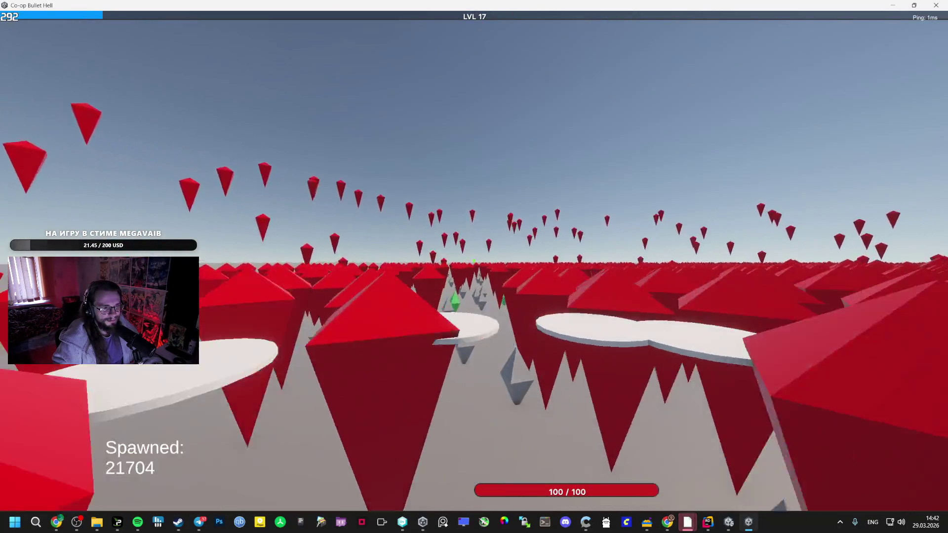
key("w")
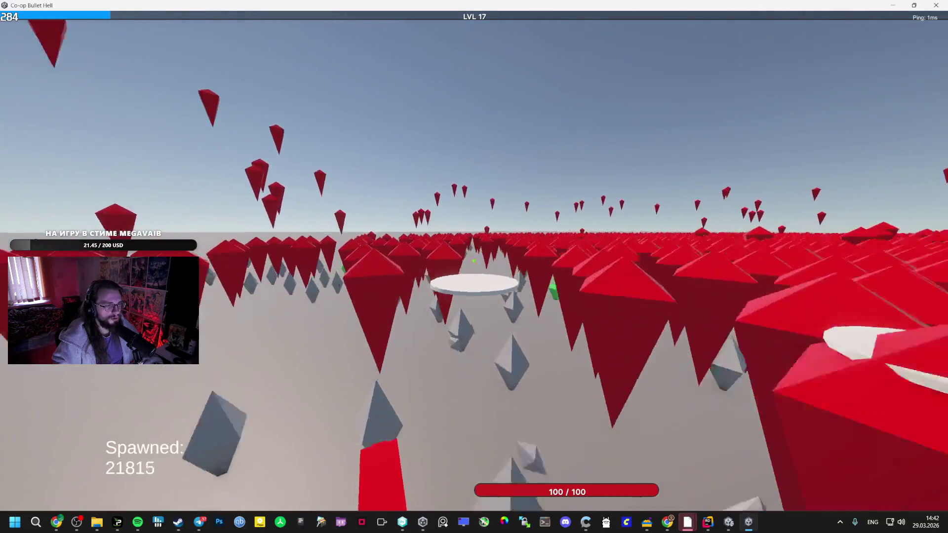
key("w")
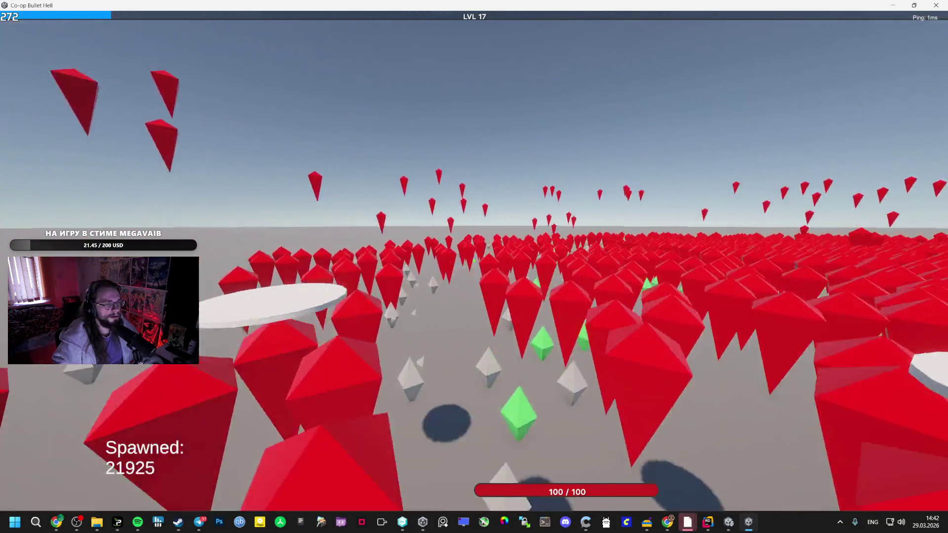
key("w")
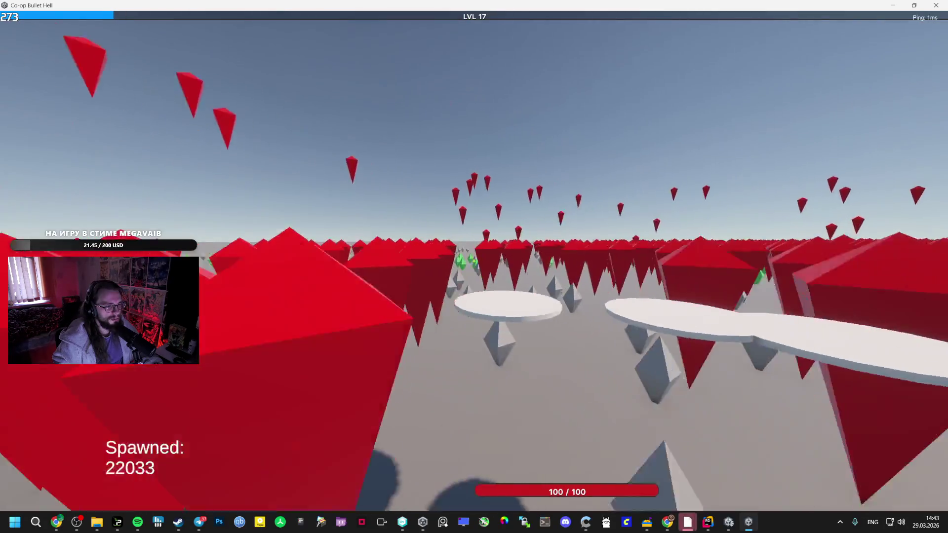
key("w")
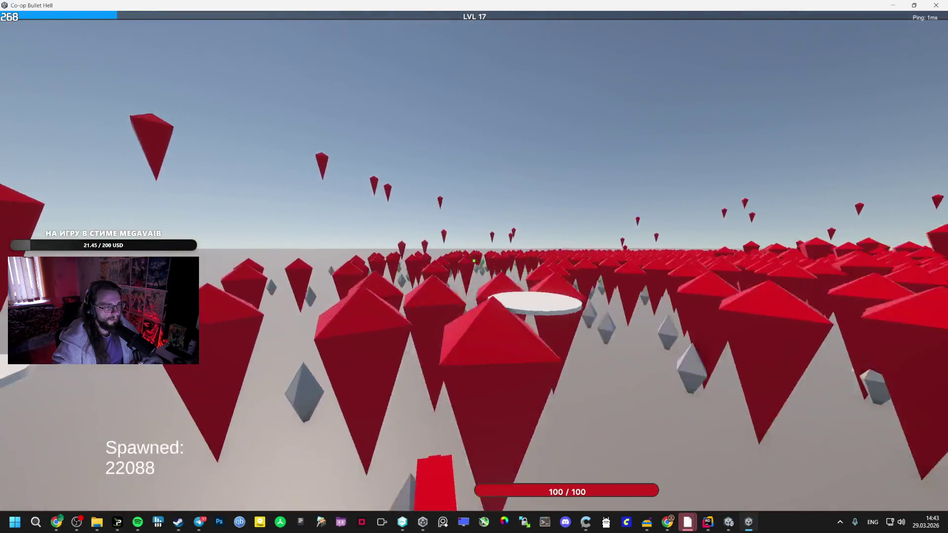
key("w")
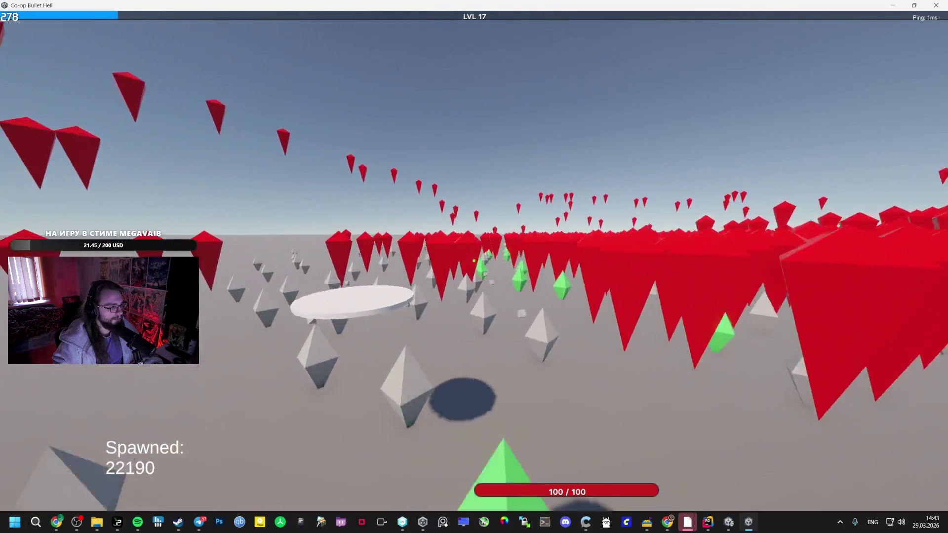
key("w")
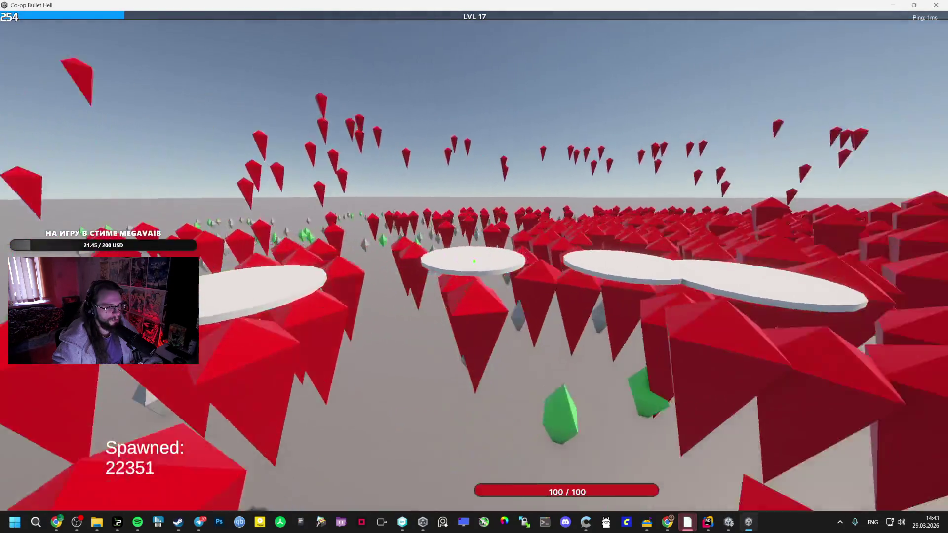
key("w")
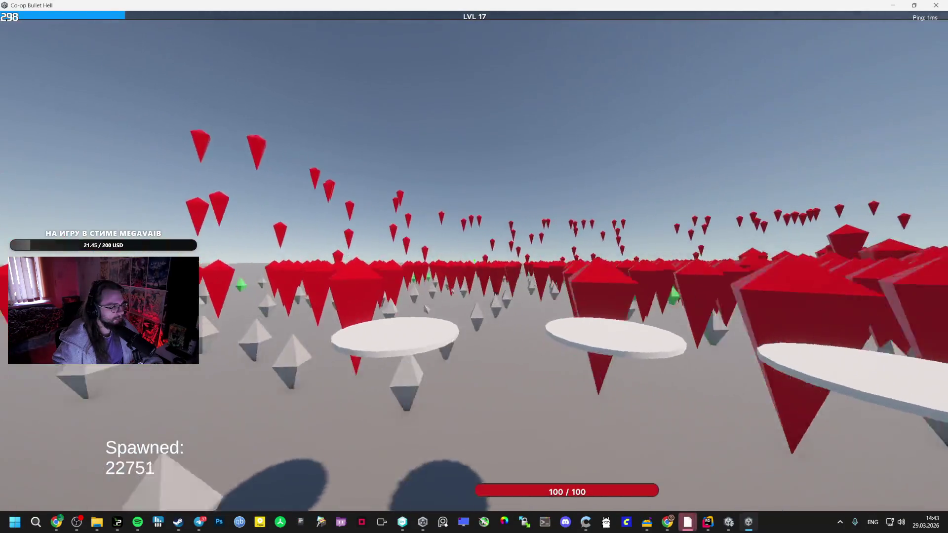
key("w")
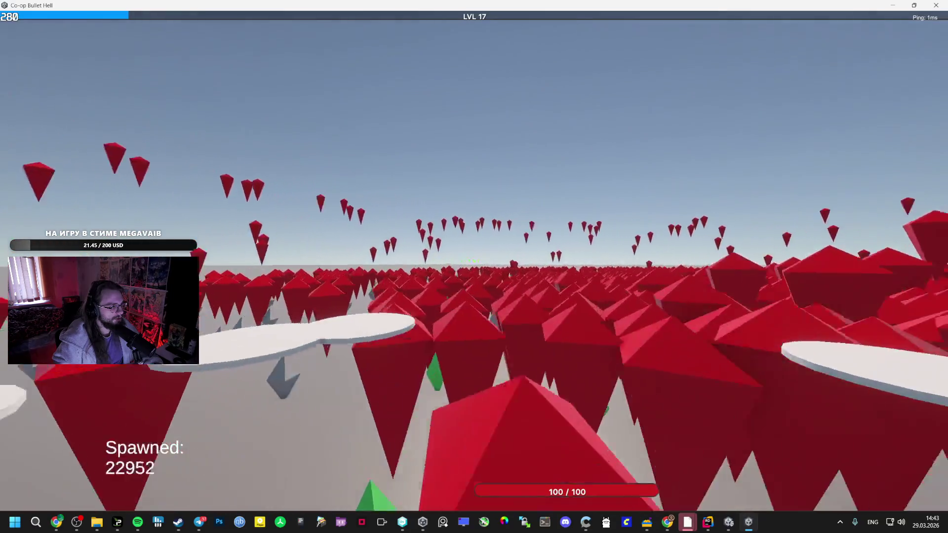
Keep steering the player through the red enemy swarm until the next level-up.
key("w")
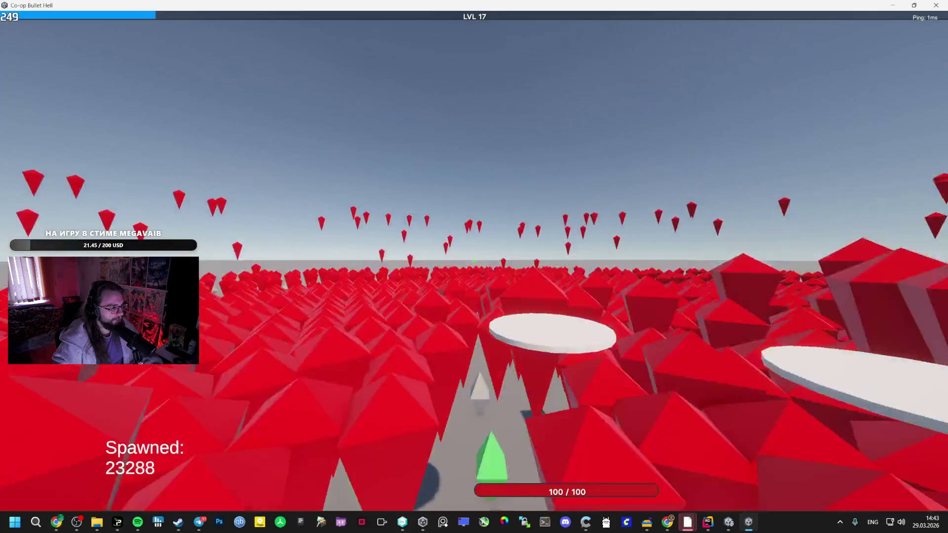
key("w")
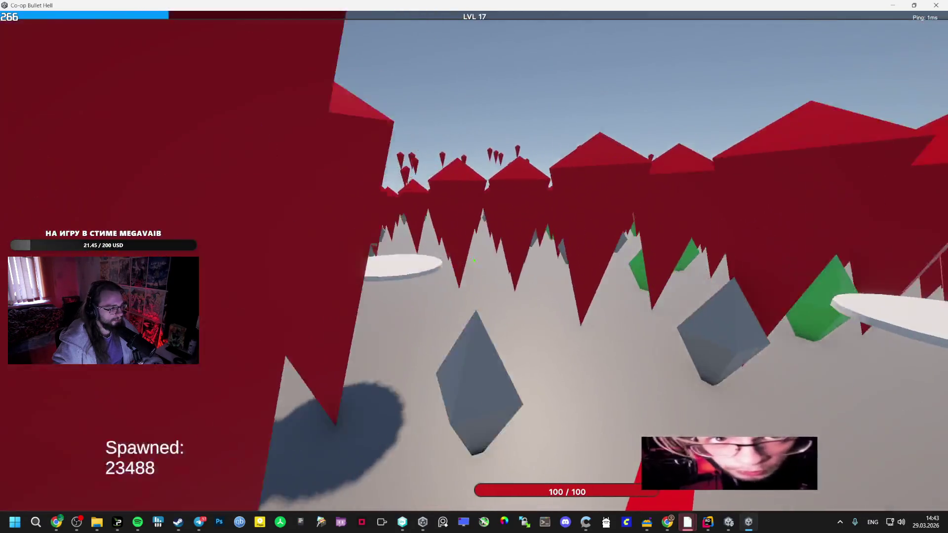
key("w")
key("w")
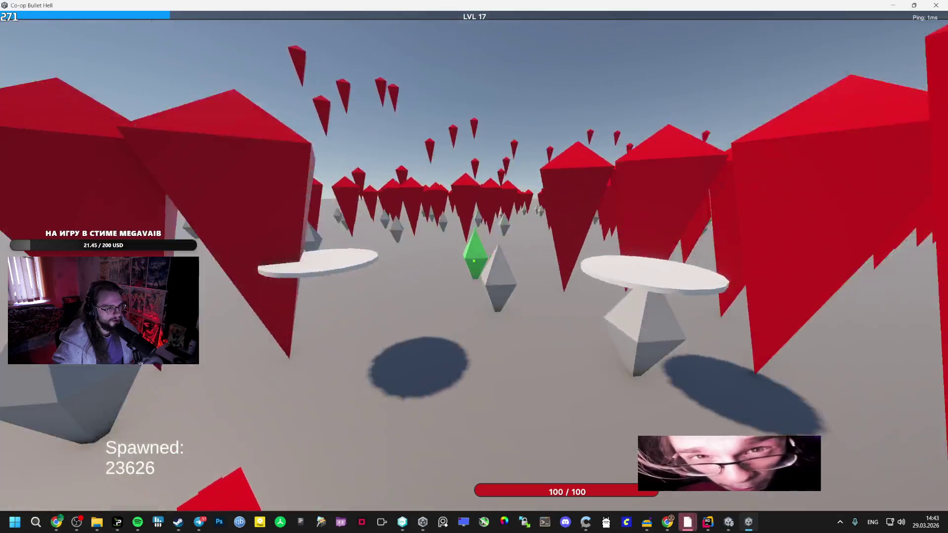
key("w")
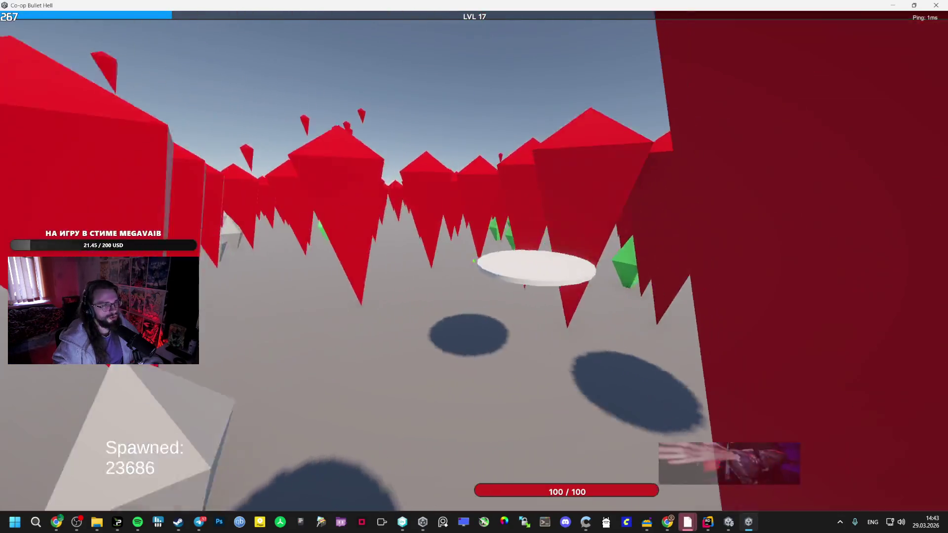
key("w")
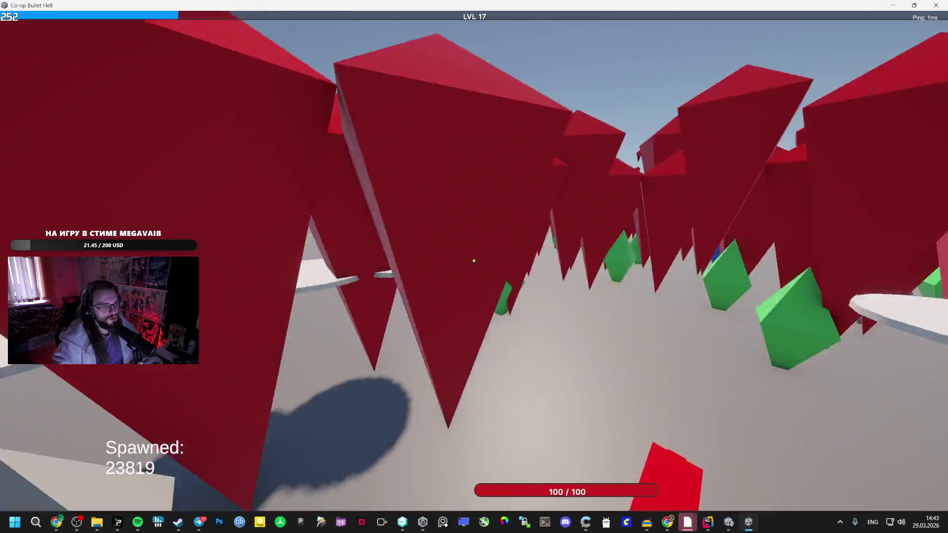
key("w")
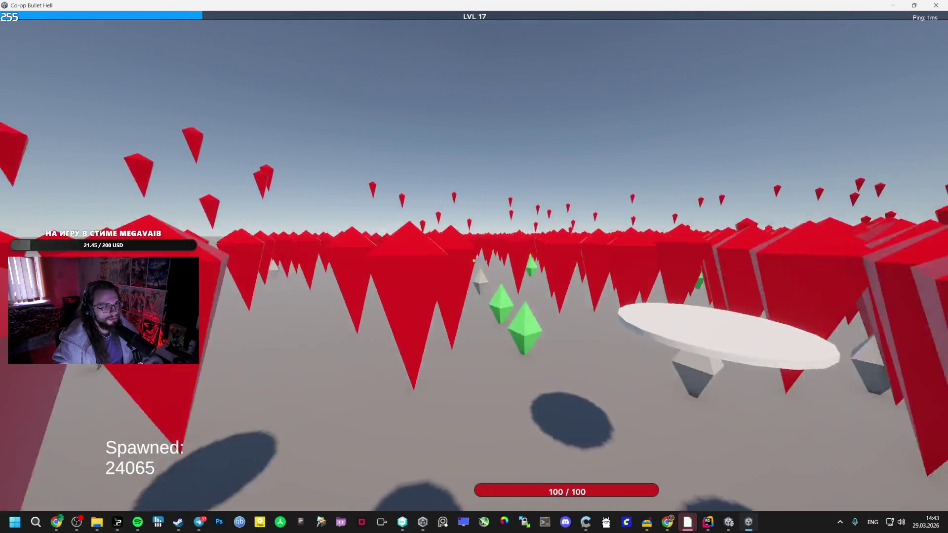
key("w")
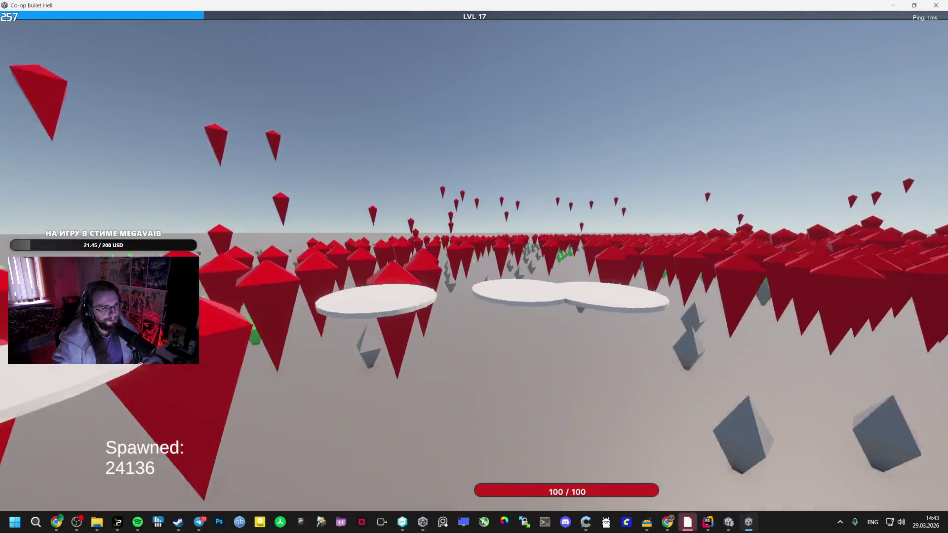
key("w")
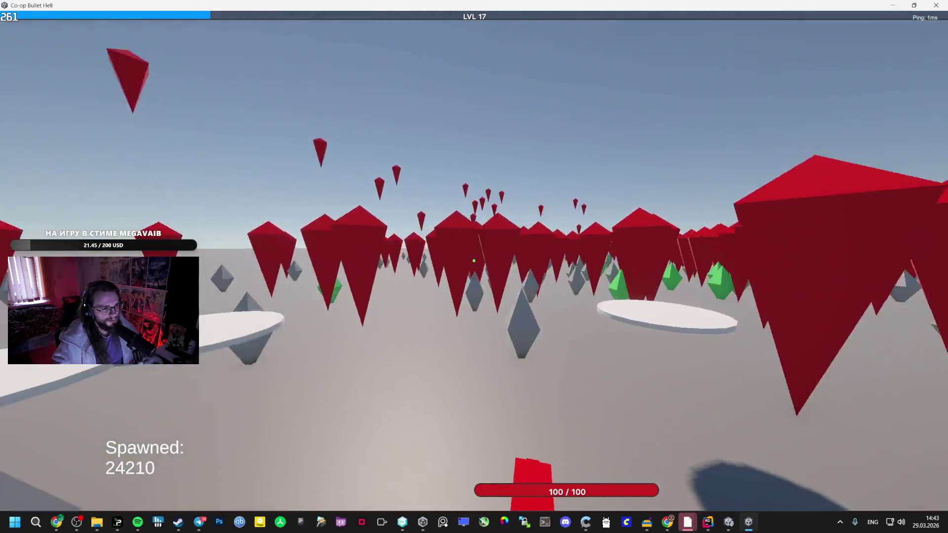
key("w")
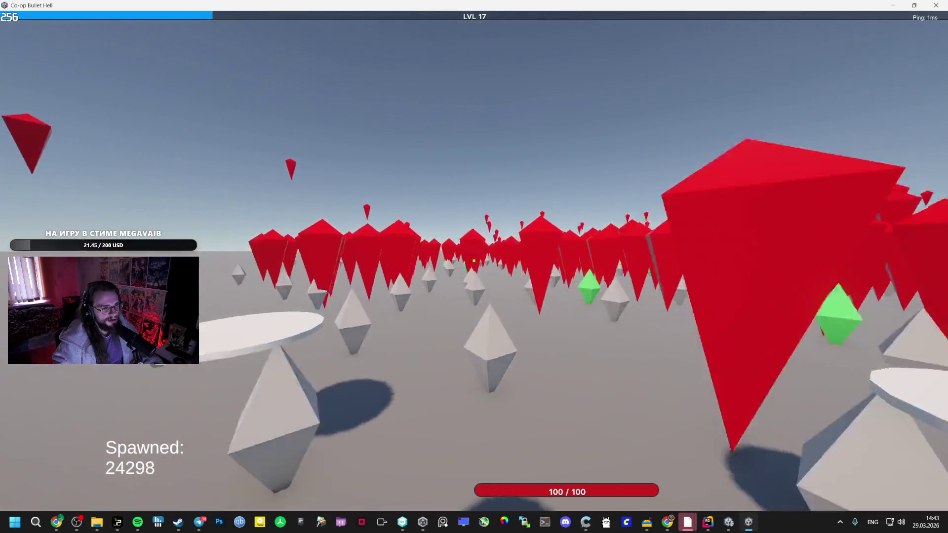
key("w")
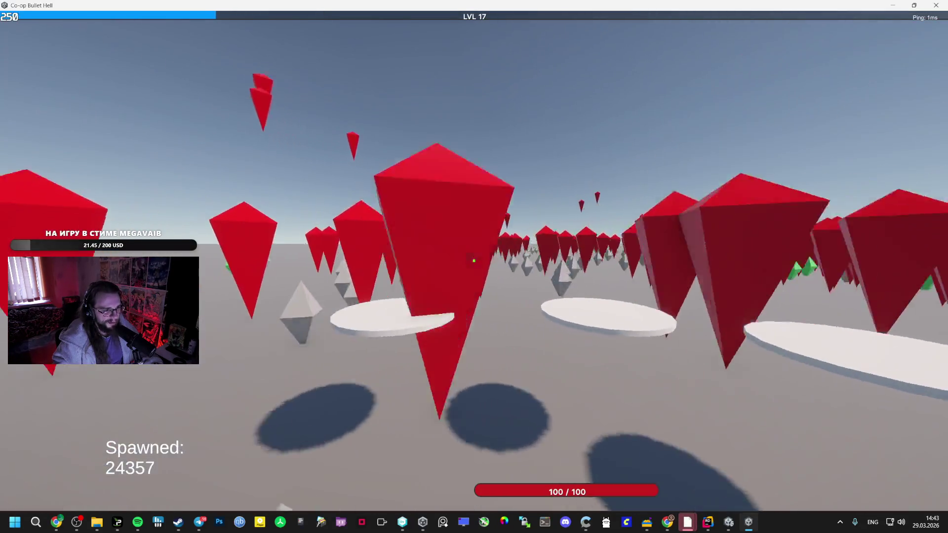
key("w")
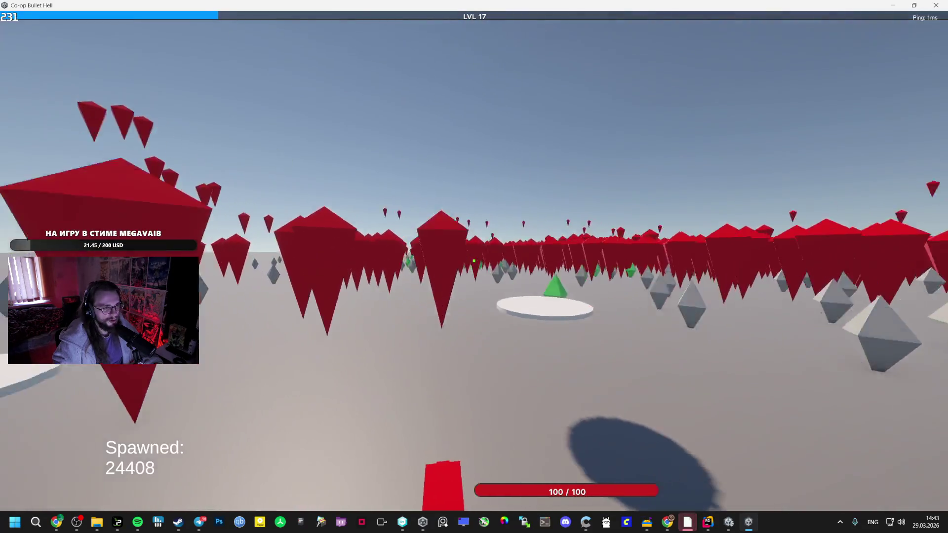
key("w")
key("w")
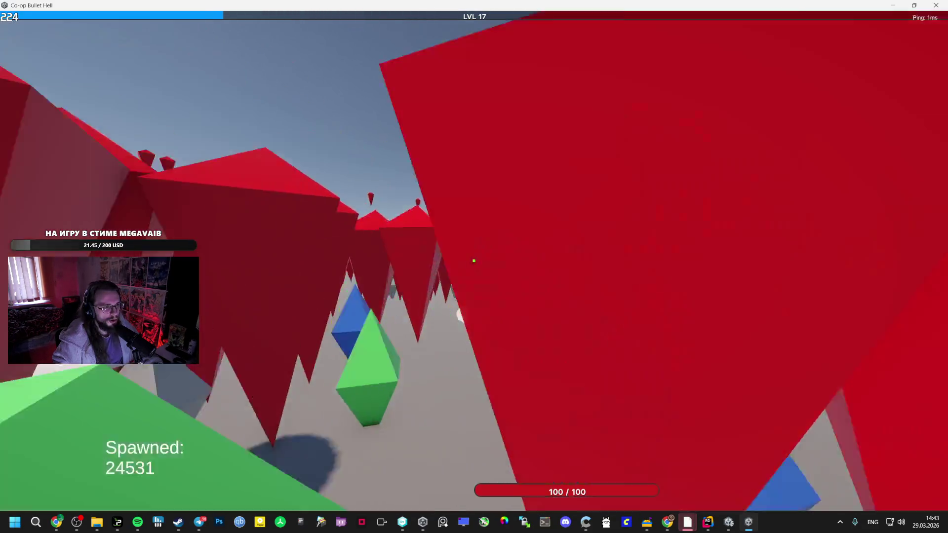
key("w")
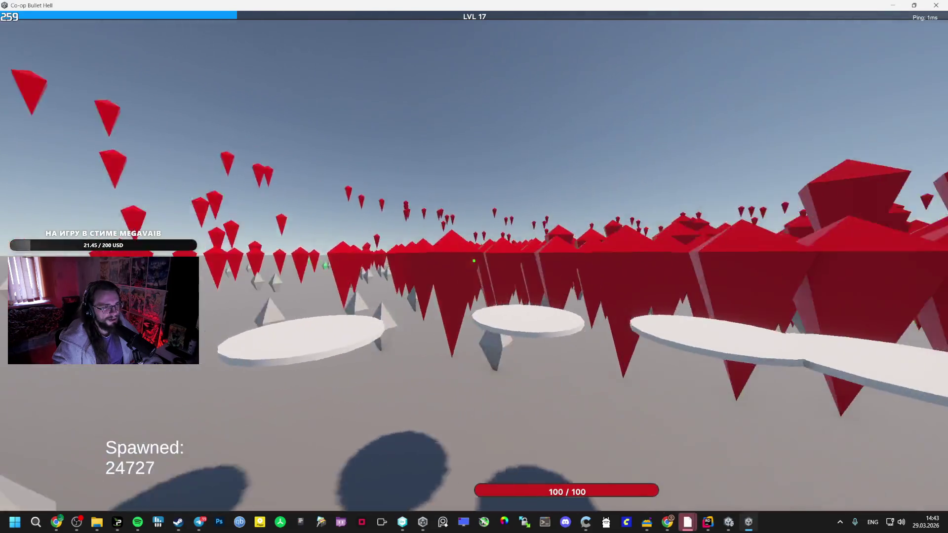
key("w")
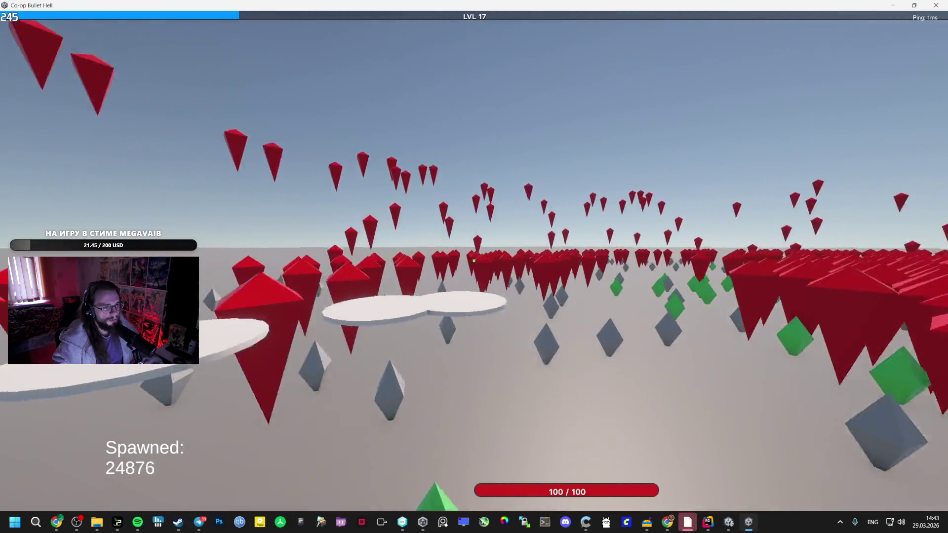
key("w")
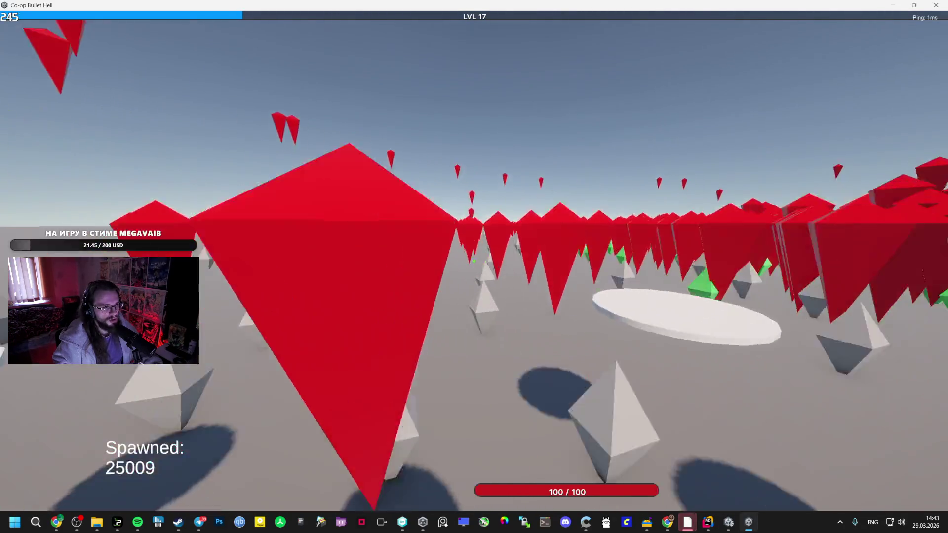
key("w")
key("w")
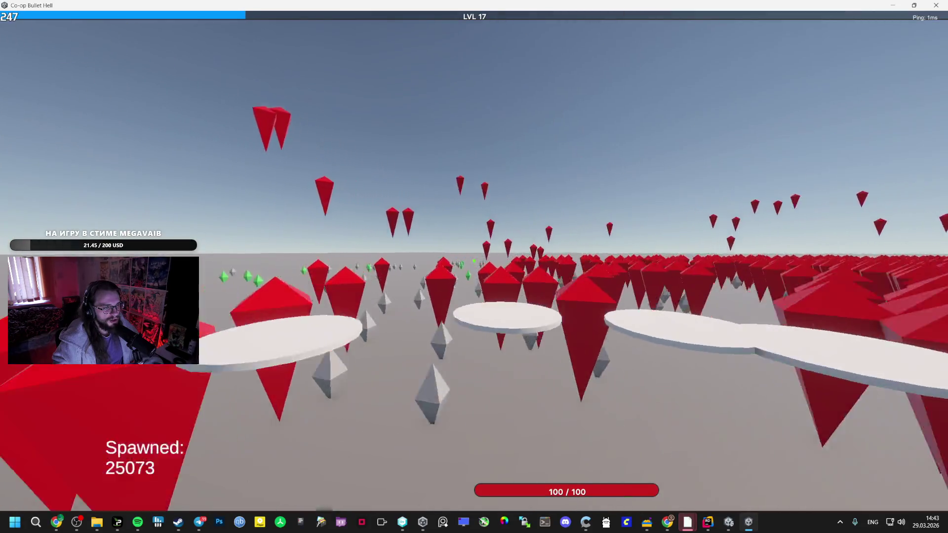
key("Tab")
key("w")
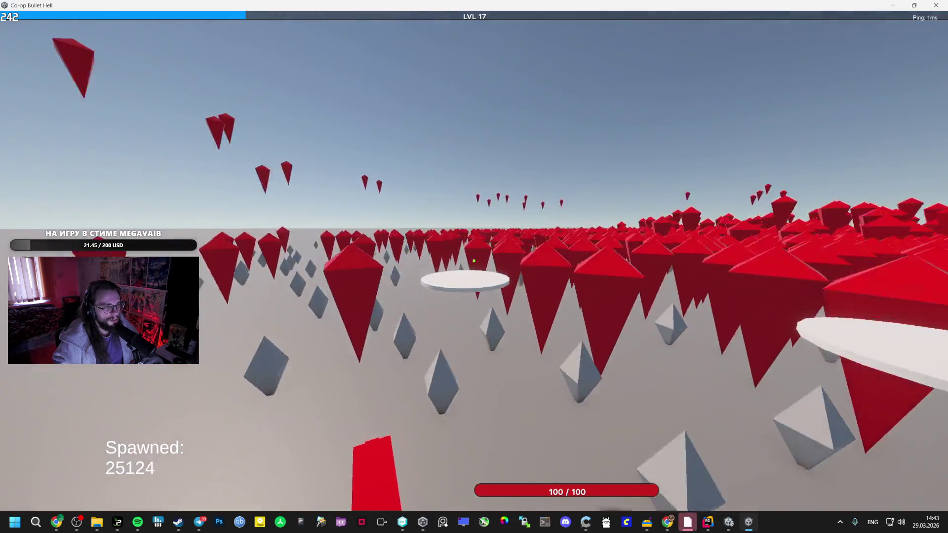
key("w")
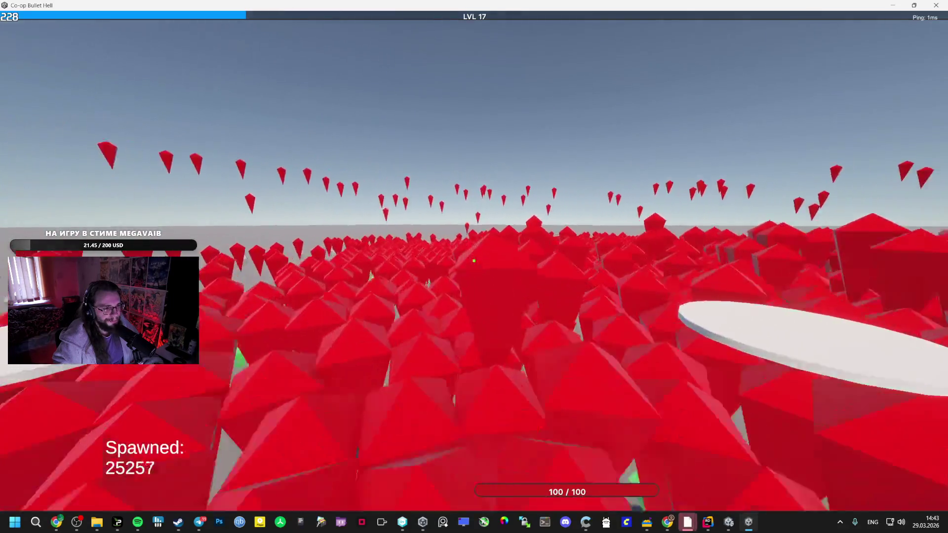
key("w")
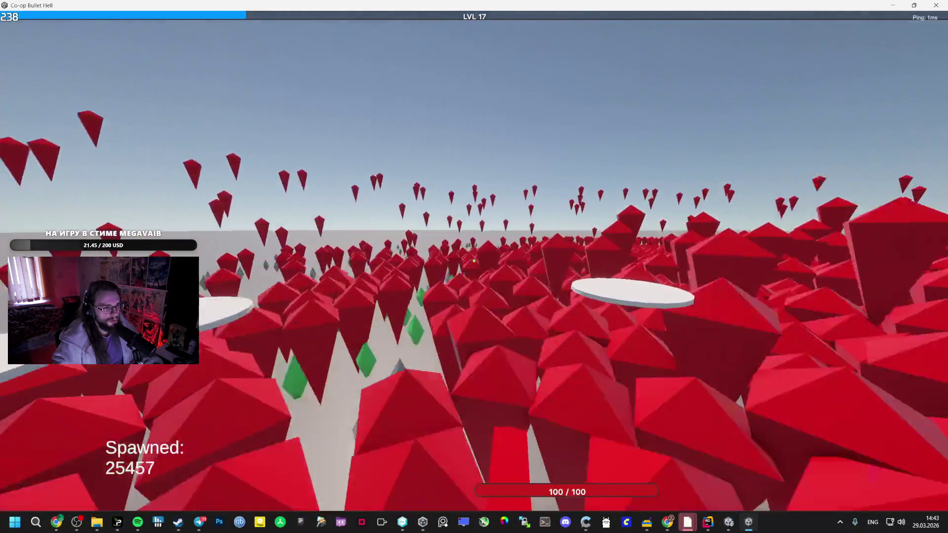
key("w")
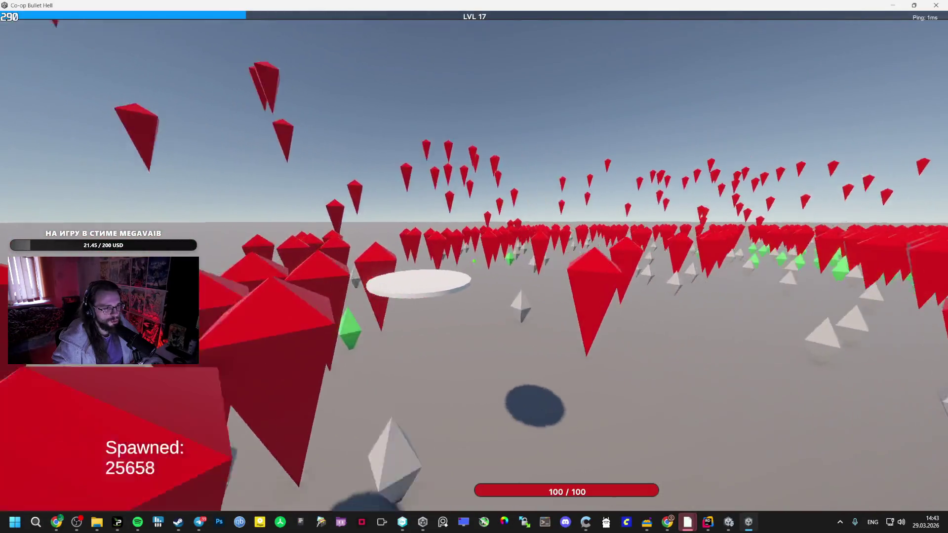
key("w")
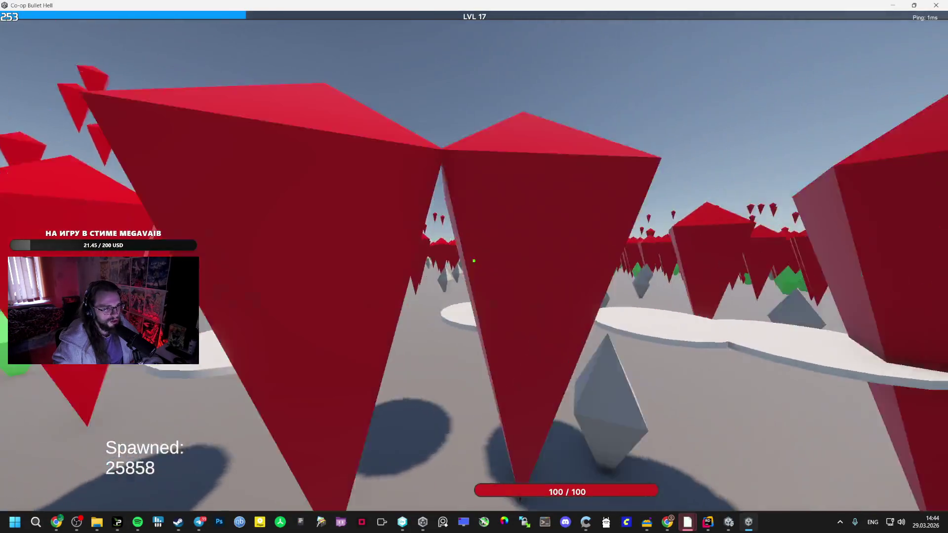
key("w")
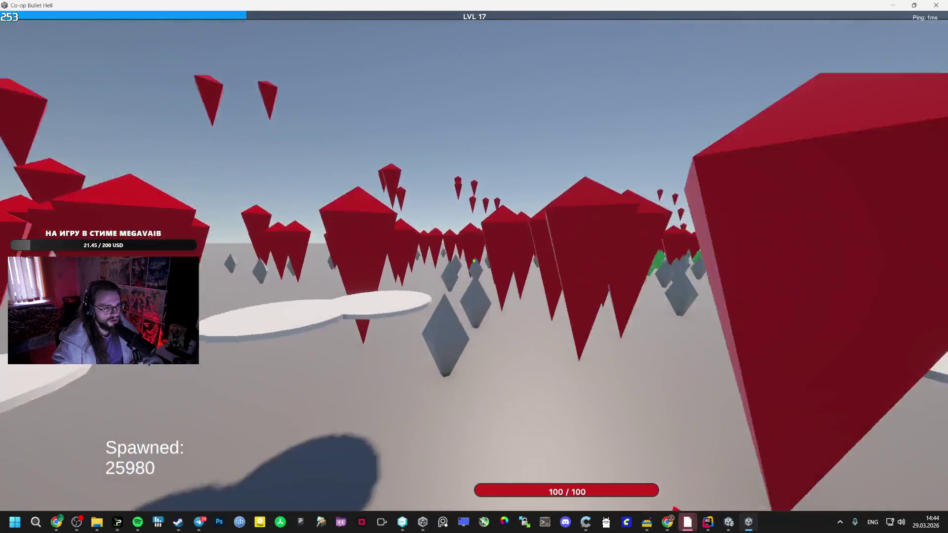
key("w")
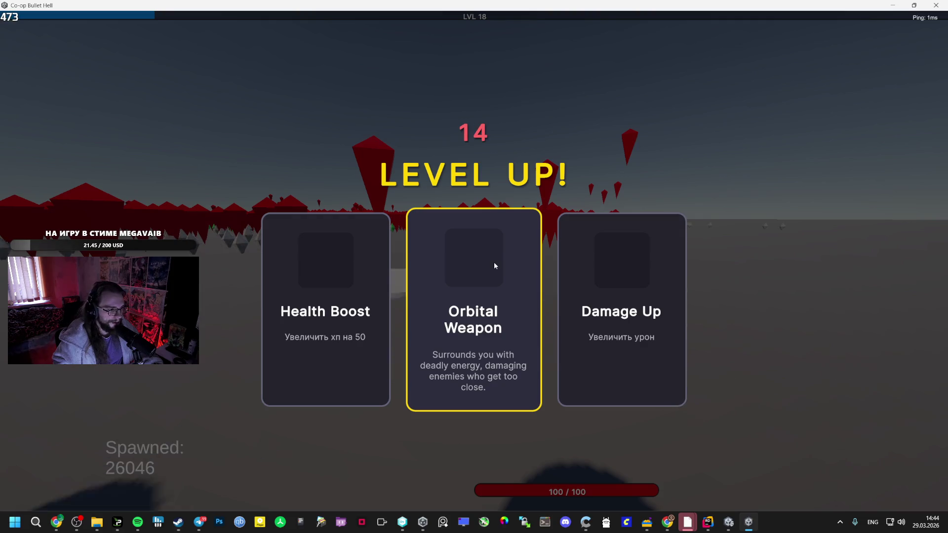
Take the Orbital Weapon upgrade at level 18, then pause and close the game window.
left_click(496, 261)
key("w")
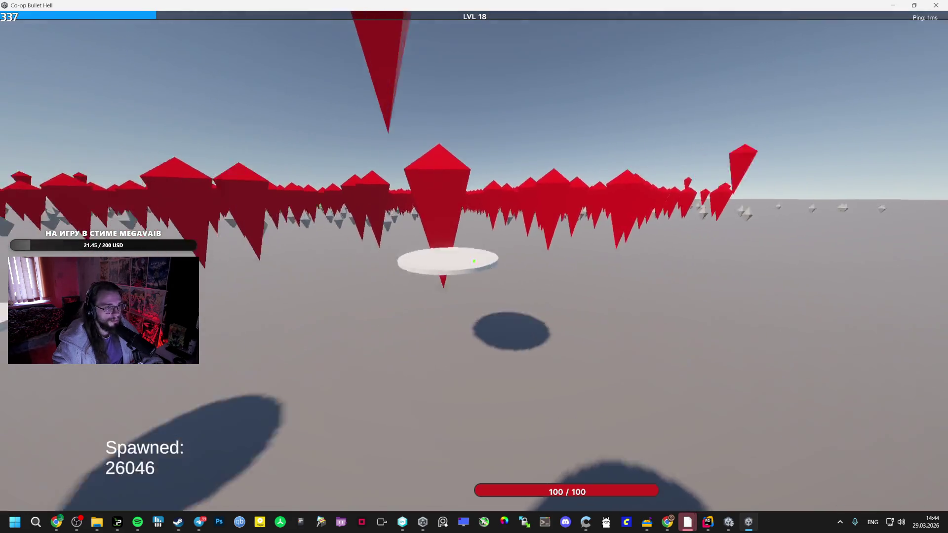
key("Escape")
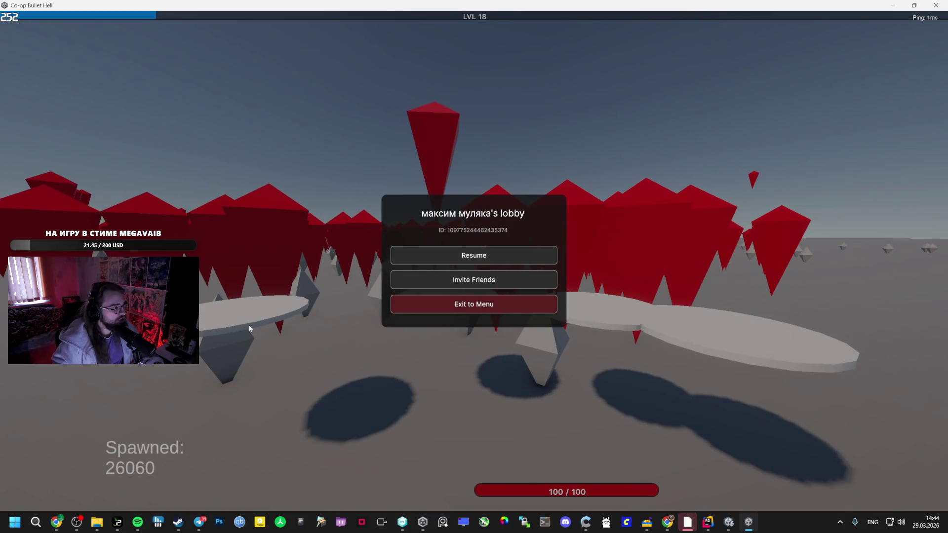
key("alt+F4")
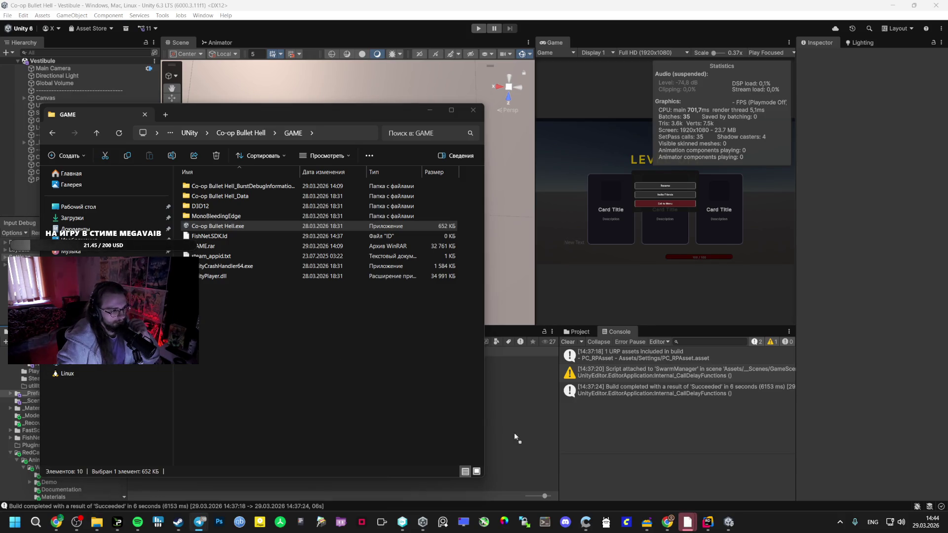
Back in Unity, delete the XP (11) model asset from the Project panel.
key("alt+Tab")
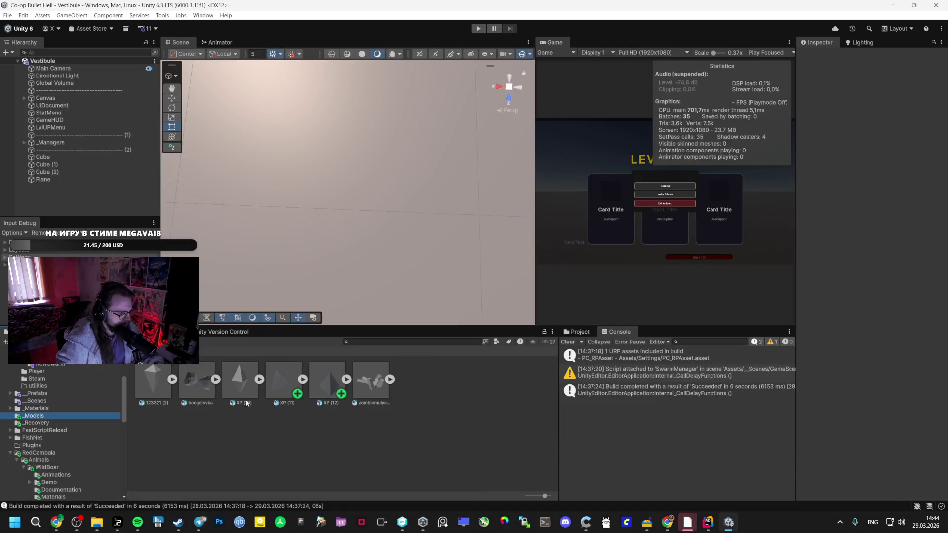
left_click(283, 384)
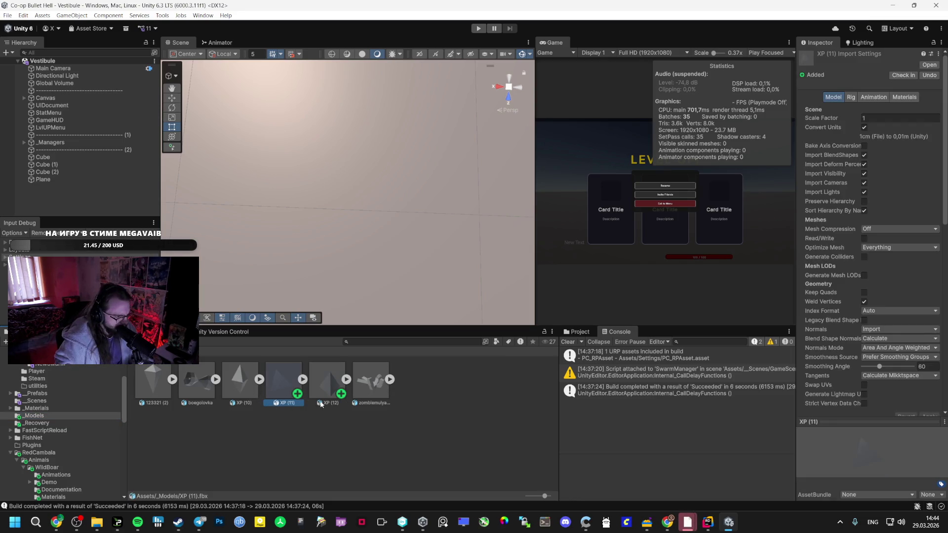
key("Delete")
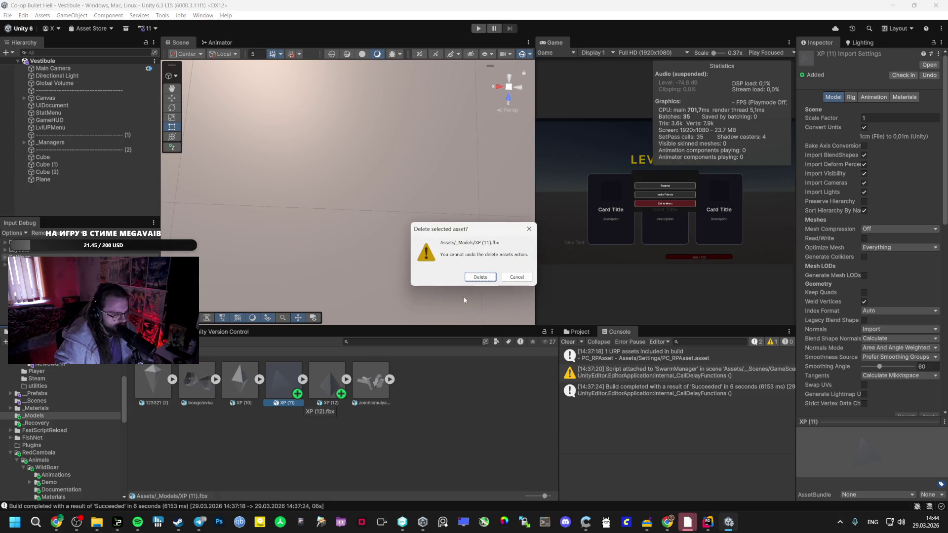
left_click(486, 278)
Expand XP (12) and drag its Circle mesh into the Scene view.
left_click(284, 384)
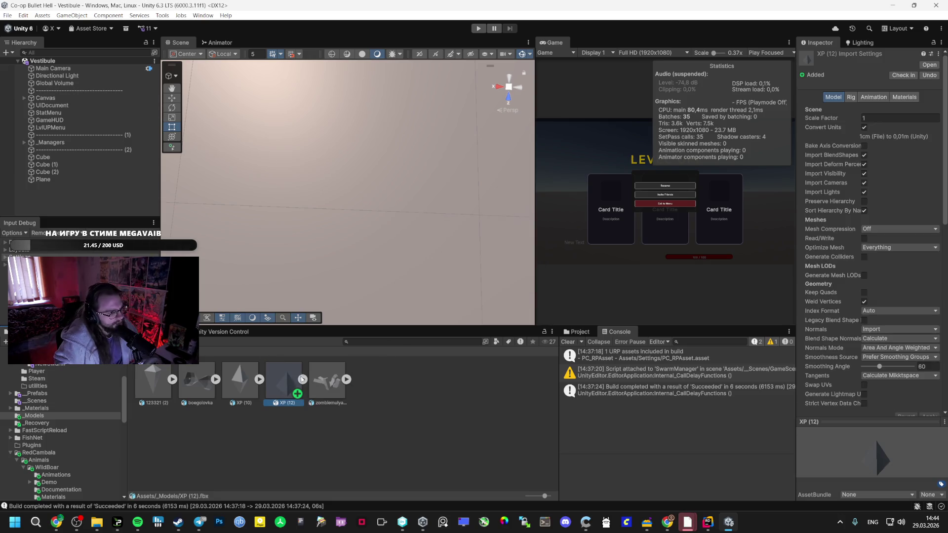
left_click(303, 380)
left_click_drag(334, 375, 344, 238)
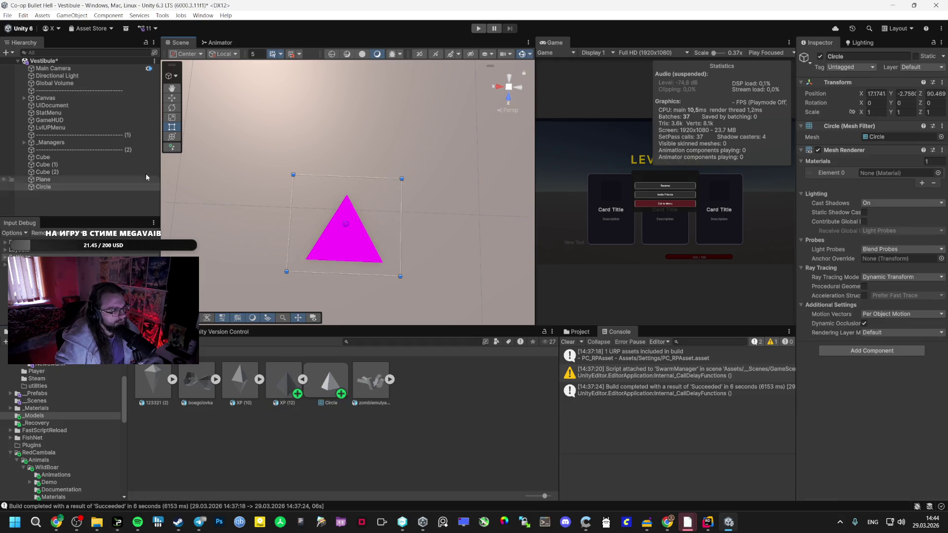
Add an XP (12) instance to the scene and frame it for a closer look.
key("w")
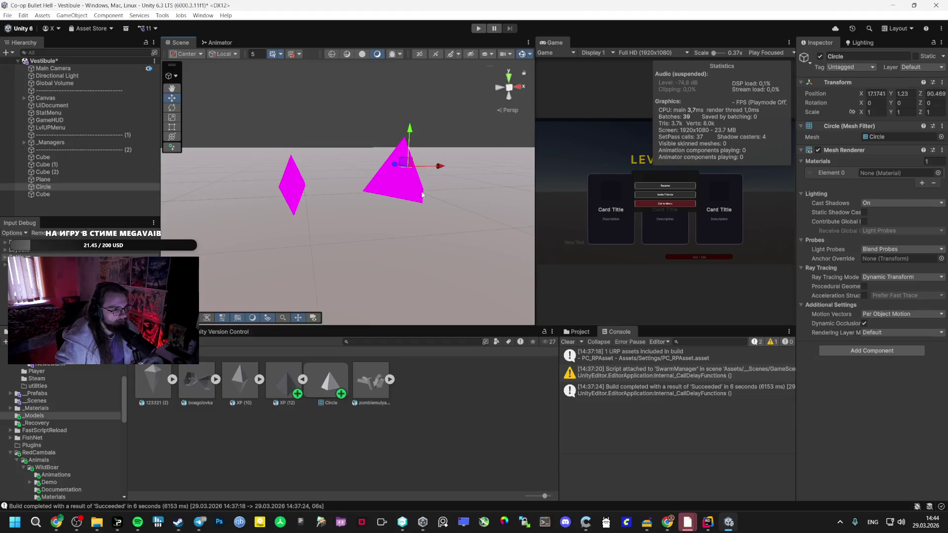
mouse_move(404, 192)
left_mouse_down()
mouse_move(137, 208)
mouse_move(270, 268)
left_mouse_up()
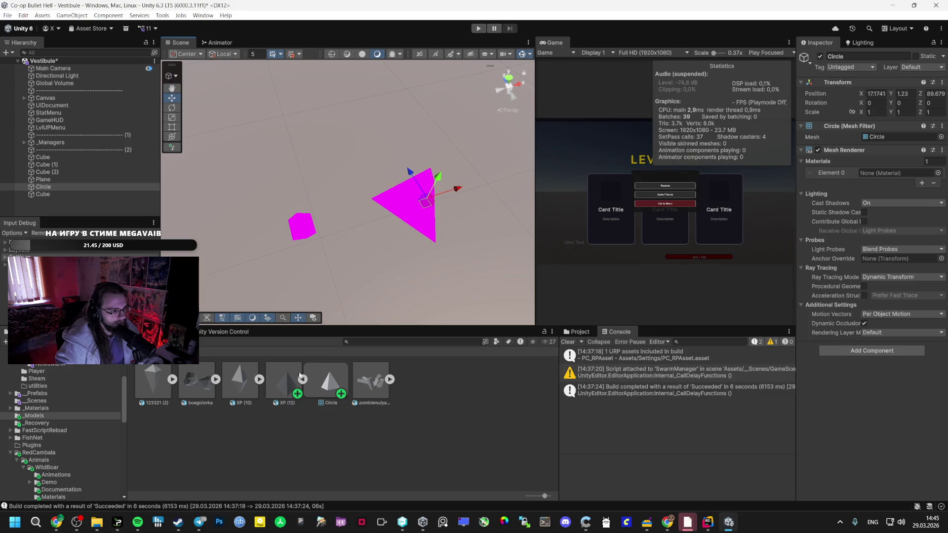
left_click_drag(312, 146, 313, 148)
key("f")
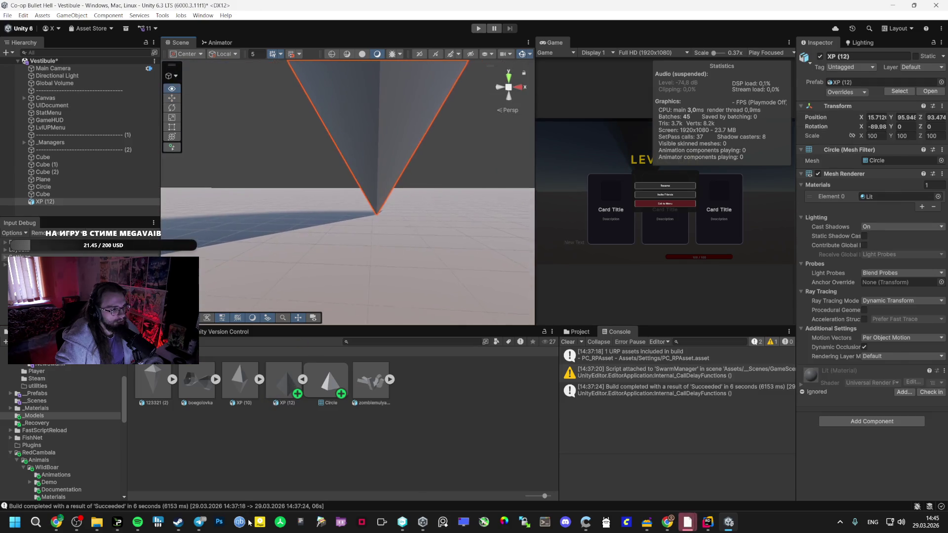
mouse_move(333, 244)
left_mouse_down()
mouse_move(381, 144)
mouse_move(449, 205)
mouse_move(438, 163)
mouse_move(416, 275)
mouse_move(423, 142)
mouse_move(444, 118)
left_mouse_up()
key("f")
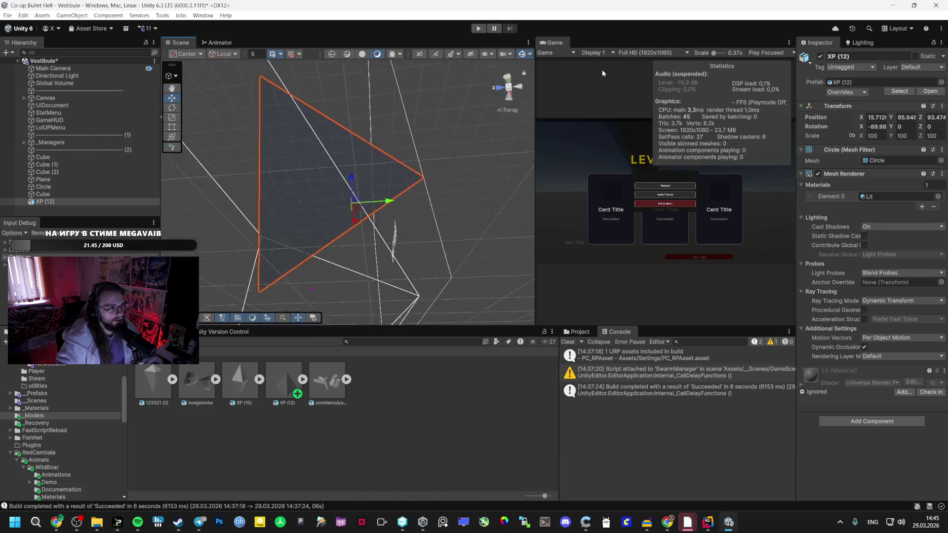
View the XP (12) triangle from another angle, then delete it from the scene.
scroll(349, 179, "up", 5)
left_click_drag(349, 179, 242, 195)
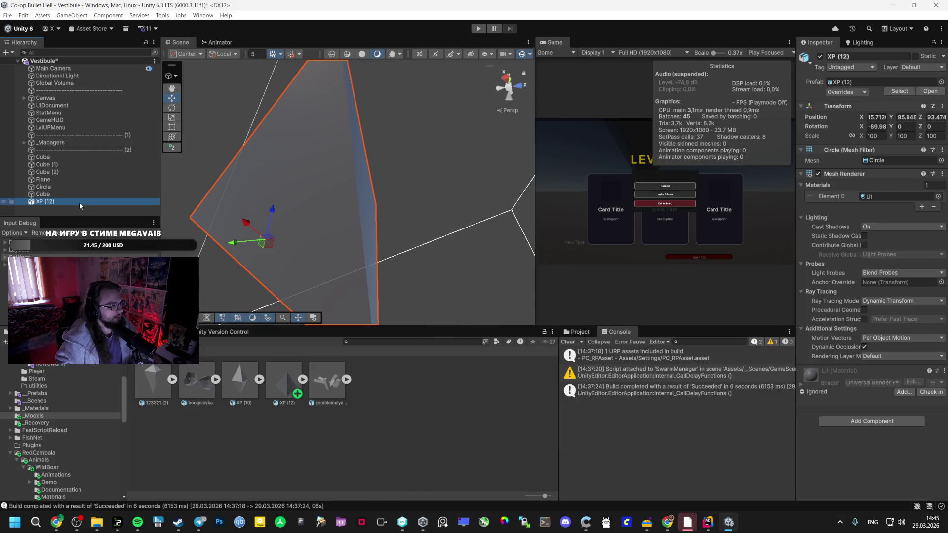
key("Delete")
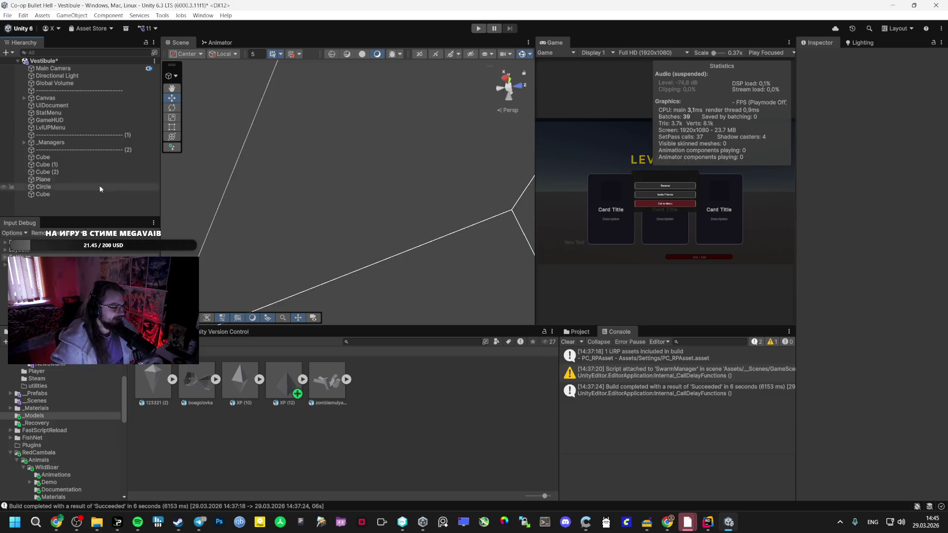
mouse_move(316, 297)
left_mouse_down()
mouse_move(321, 338)
mouse_move(300, 342)
mouse_move(357, 356)
mouse_move(197, 207)
mouse_move(287, 296)
mouse_move(359, 339)
mouse_move(351, 380)
mouse_move(590, 514)
mouse_move(662, 449)
mouse_move(365, 417)
mouse_move(395, 385)
mouse_move(863, 374)
mouse_move(235, 397)
left_mouse_up()
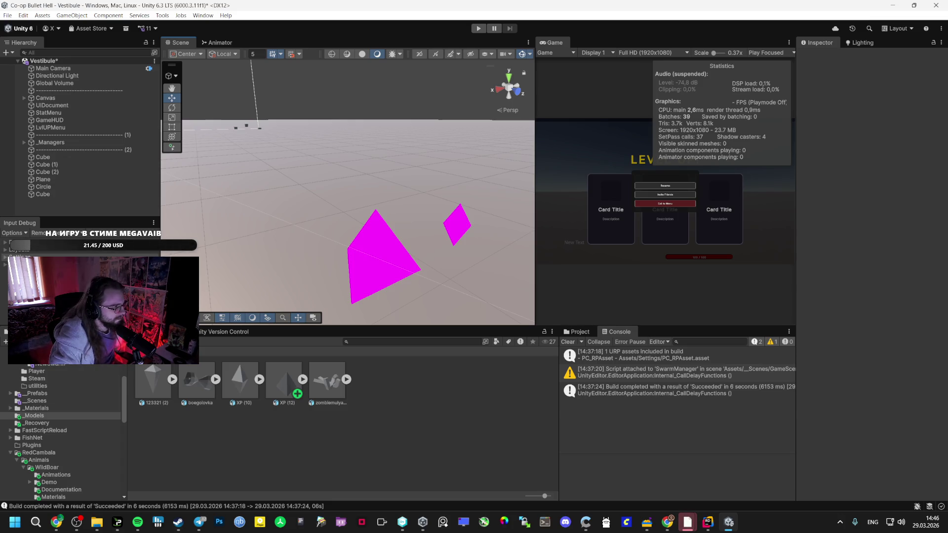
Open Telegram from the taskbar alongside the editor.
left_click(585, 522)
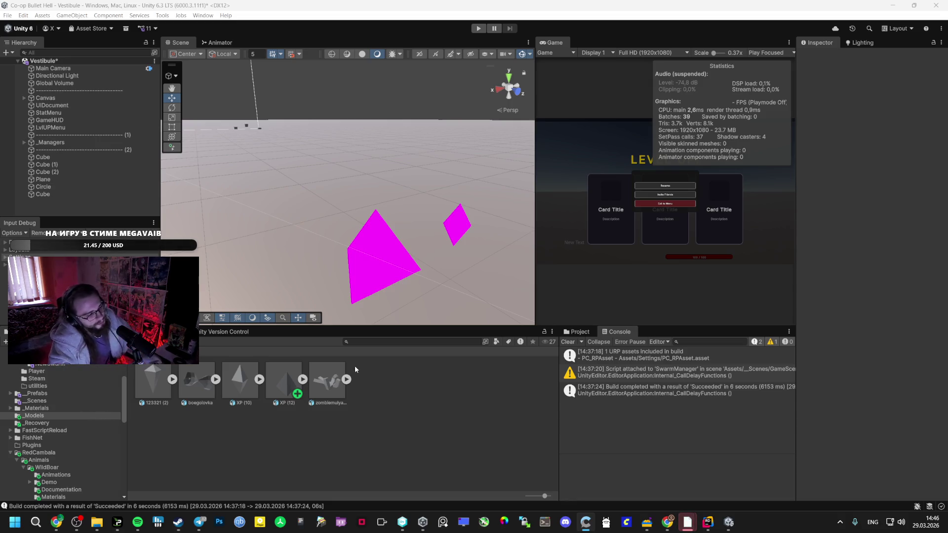
Bring up the game clip in Telegram's media viewer, then close the viewer.
mouse_move(199, 522)
left_click(210, 481)
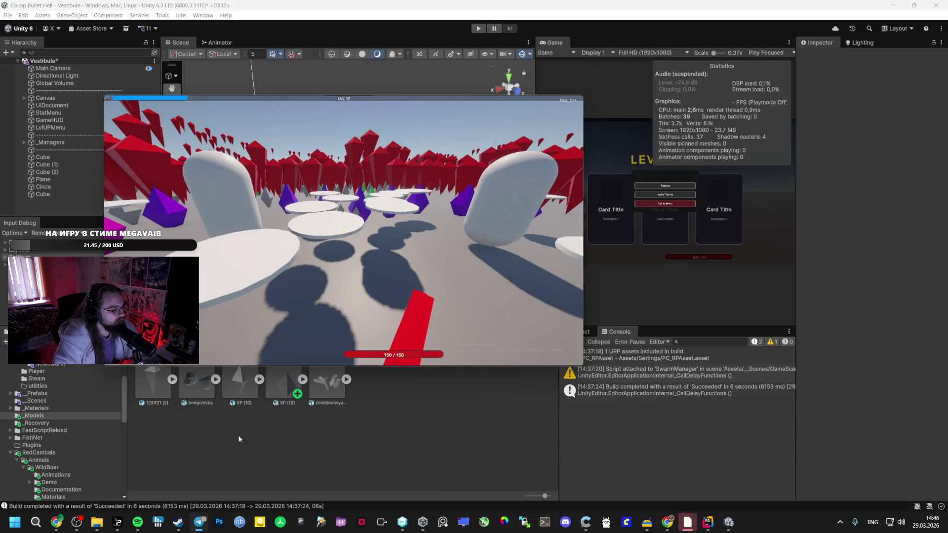
mouse_move(271, 164)
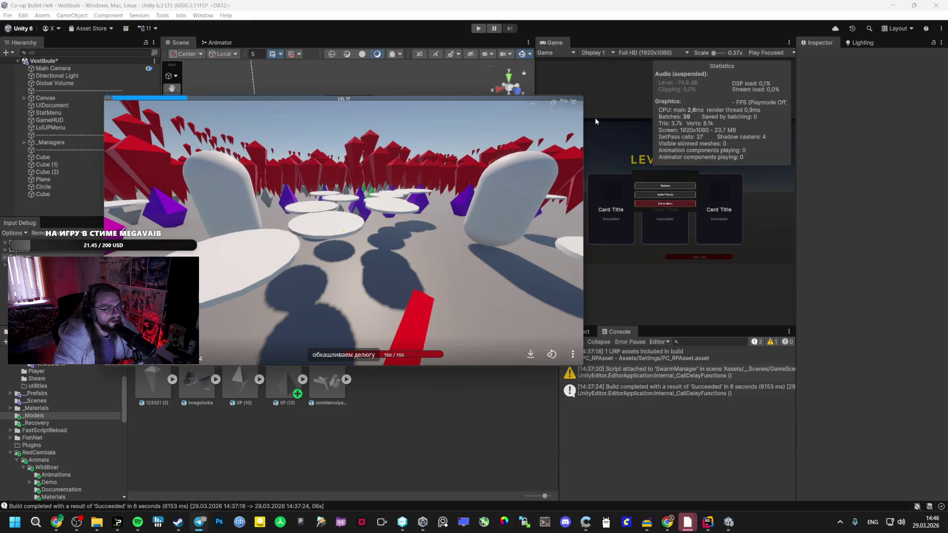
left_click(574, 101)
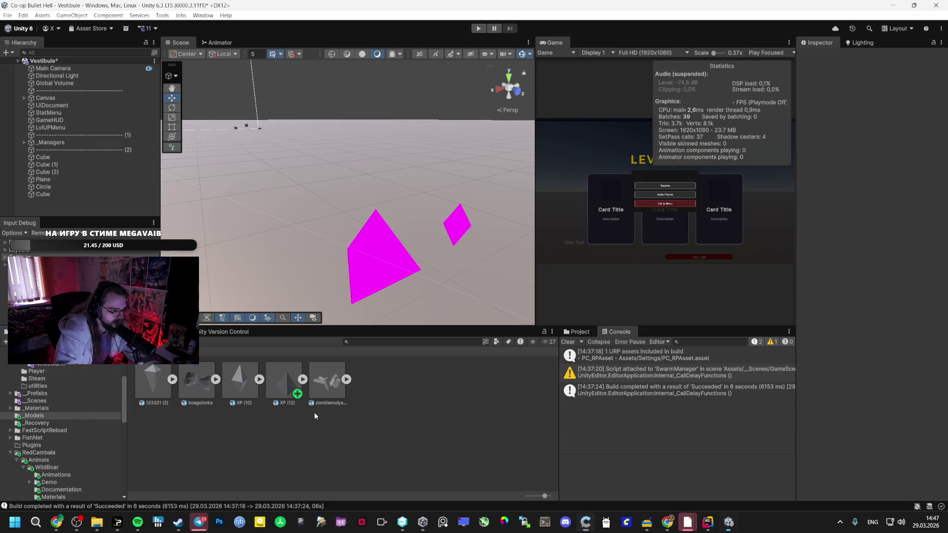
Delete the XP (12) model asset and the leftover magenta Cube and Circle objects.
left_click(281, 392)
key("Delete")
left_click(475, 281)
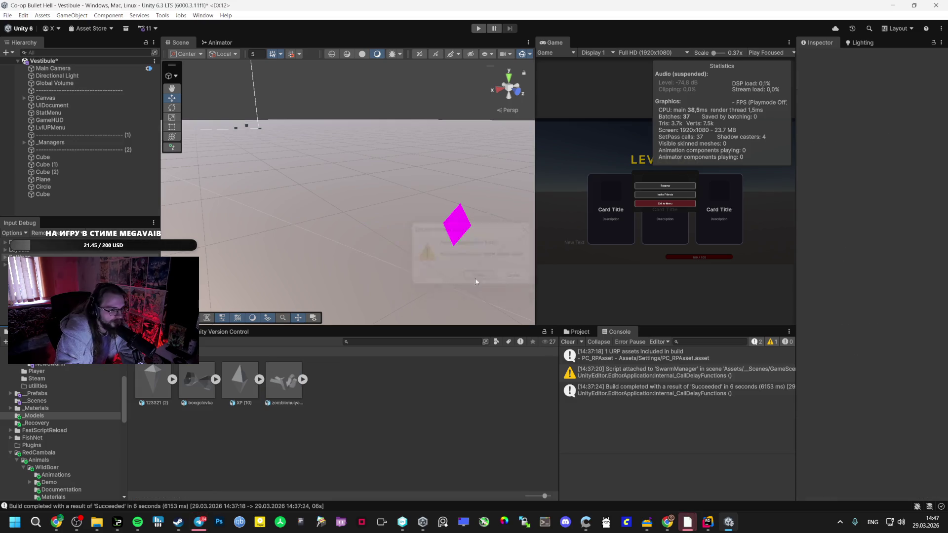
left_click(43, 194)
key("Delete")
left_click(55, 188)
key("Delete")
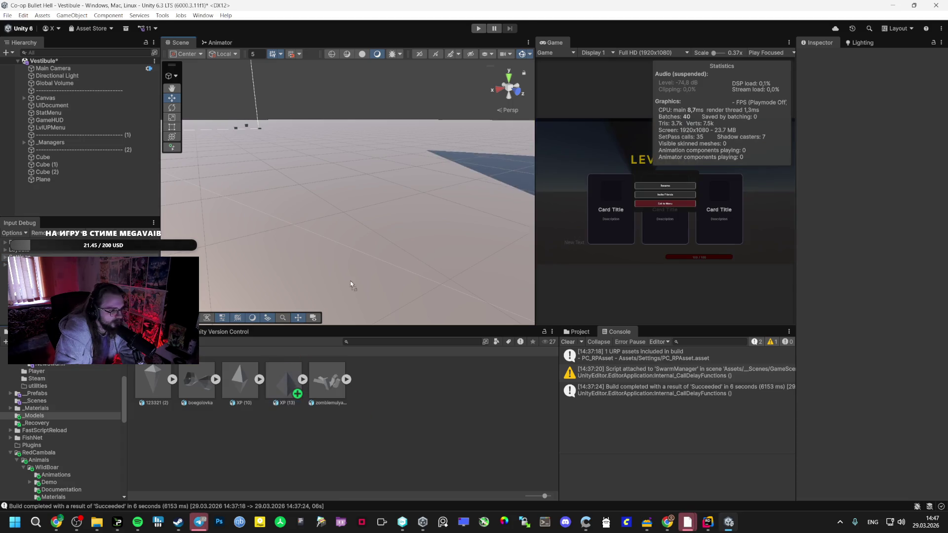
Test-drop XP (13) and its Circle mesh into the scene, deleting each afterwards.
left_click_drag(284, 383, 387, 263)
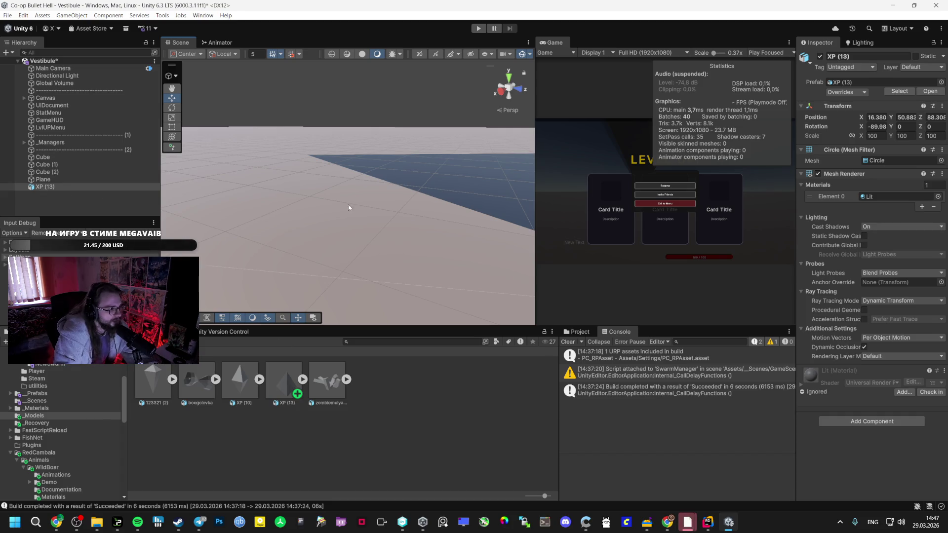
key("f")
key("Delete")
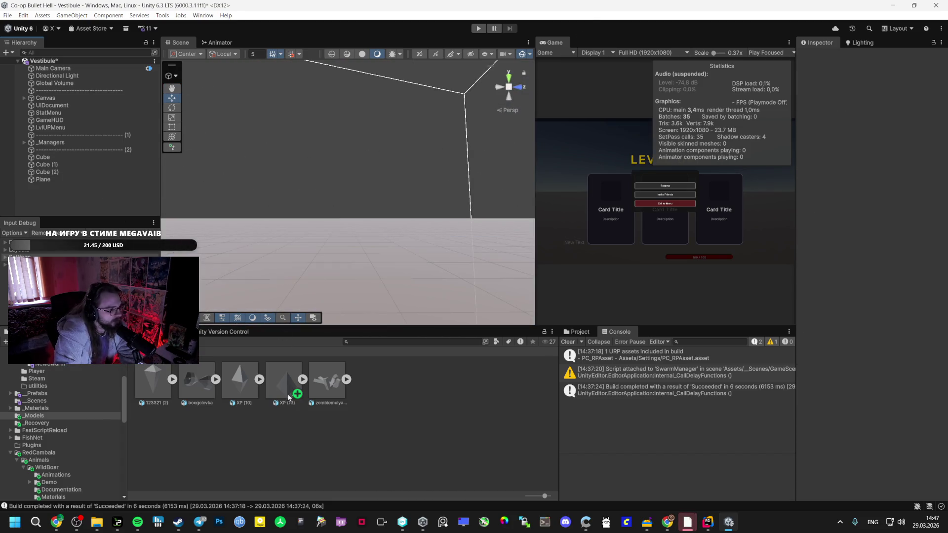
left_click(302, 381)
mouse_move(395, 296)
left_mouse_down()
mouse_move(395, 286)
mouse_move(444, 273)
mouse_move(469, 281)
mouse_move(549, 273)
mouse_move(389, 354)
mouse_move(454, 461)
mouse_move(460, 446)
mouse_move(500, 457)
left_mouse_up()
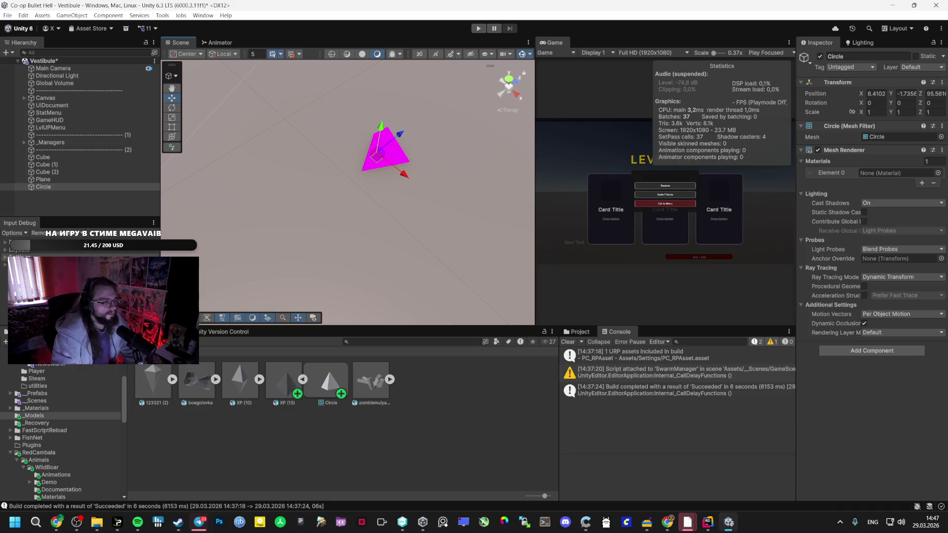
key("Delete")
Browse the project folders through _Prefabs to the _Scenes folder.
left_click(56, 459)
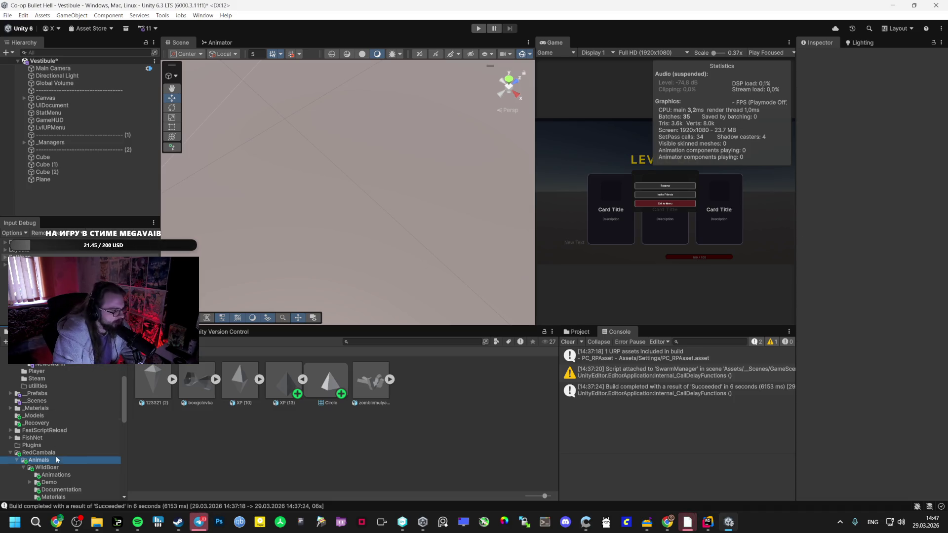
left_click(64, 401)
left_click(68, 393)
left_click(69, 401)
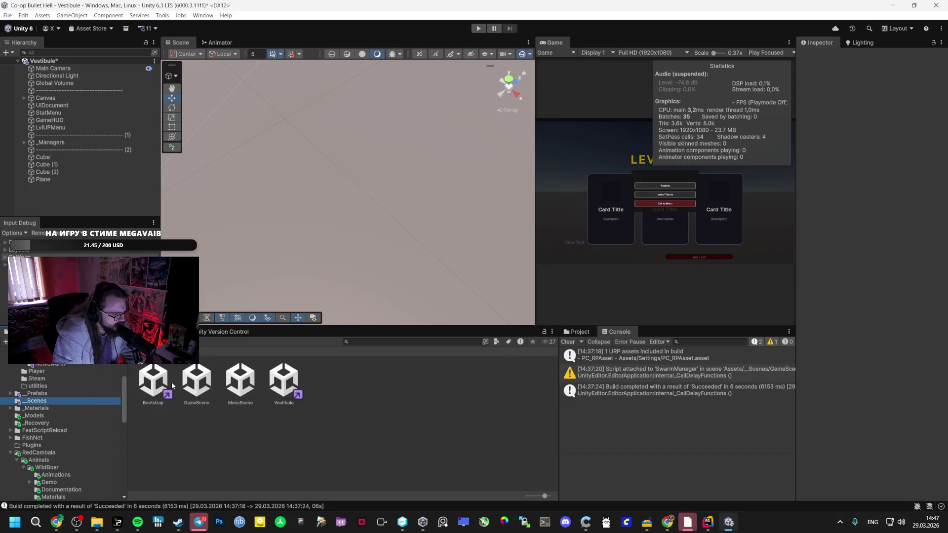
Expand _Managers and inspect the Spawner, ServerManager and ExpManager objects.
left_click(27, 143)
left_click(25, 142)
left_click(54, 149)
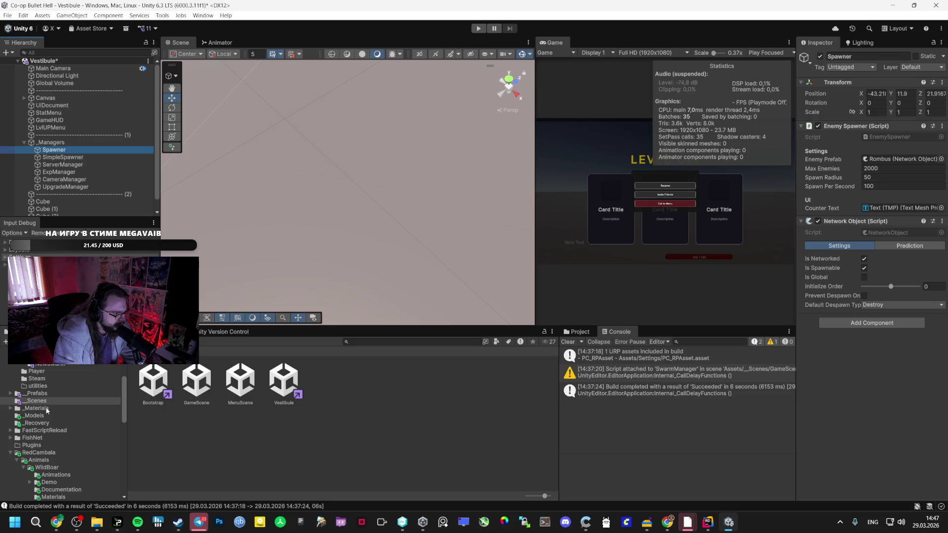
left_click(69, 165)
left_click(72, 172)
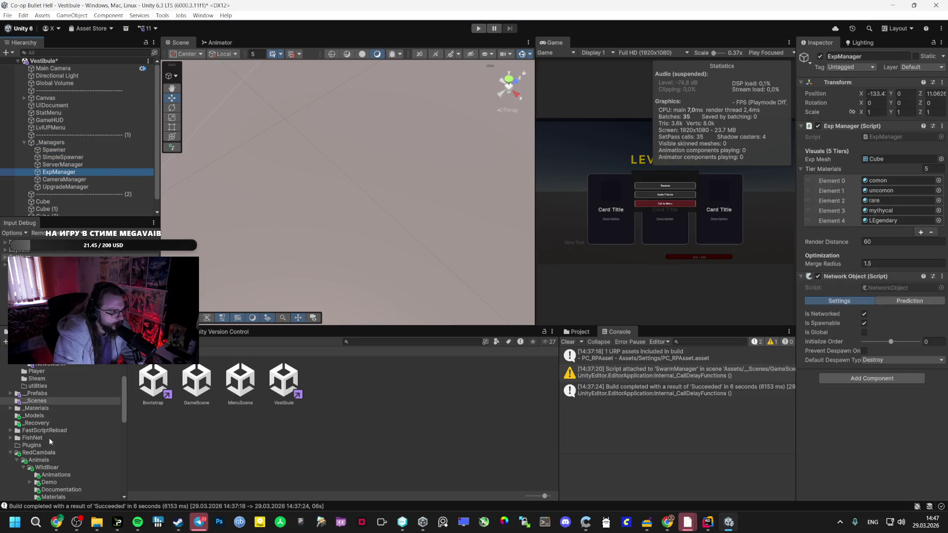
Switch ExpManager's Exp Mesh from Cube to Circle and open the Bootstrap scene.
left_click(937, 180)
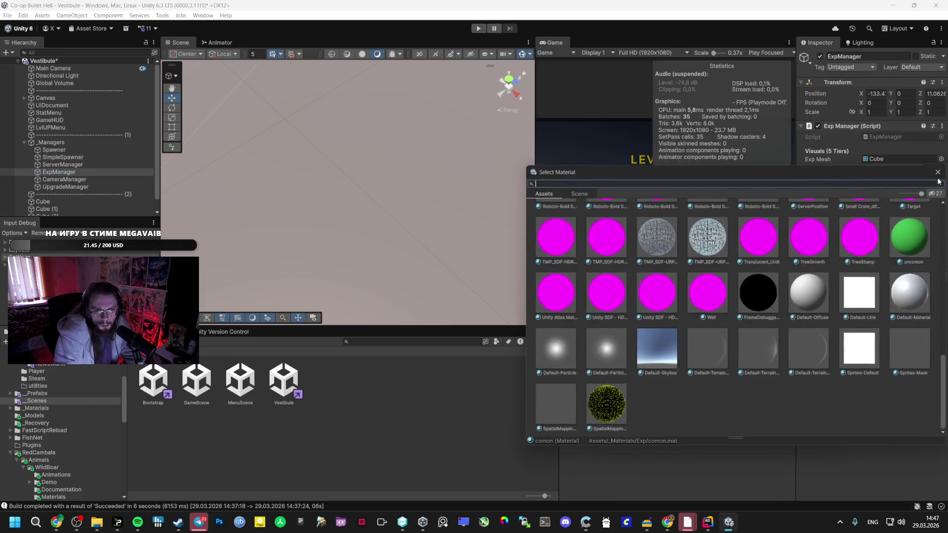
key("Escape")
left_click(941, 159)
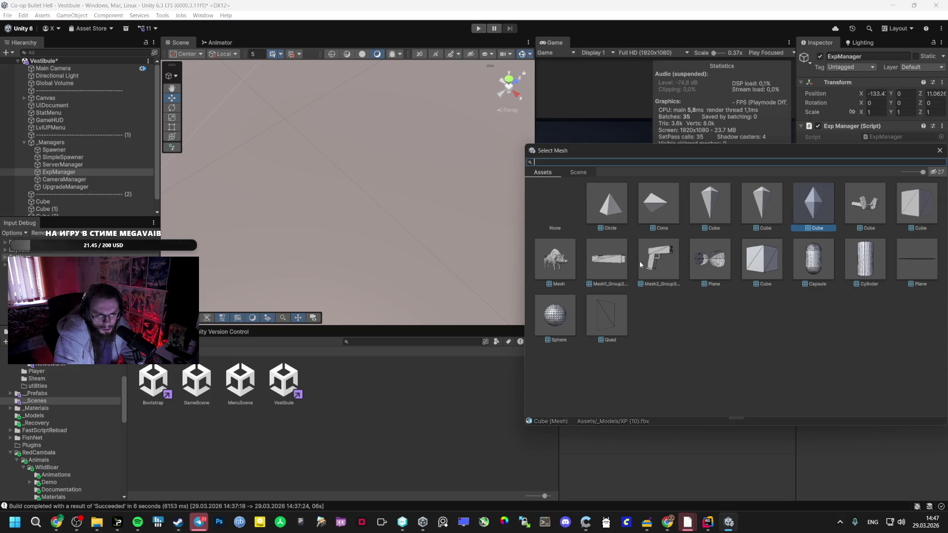
left_click(623, 197)
double_click(621, 194)
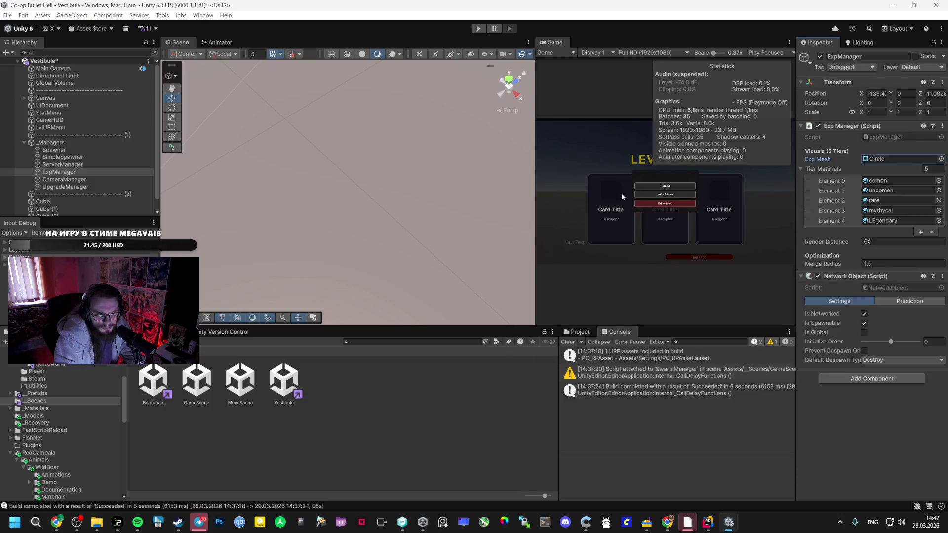
double_click(153, 380)
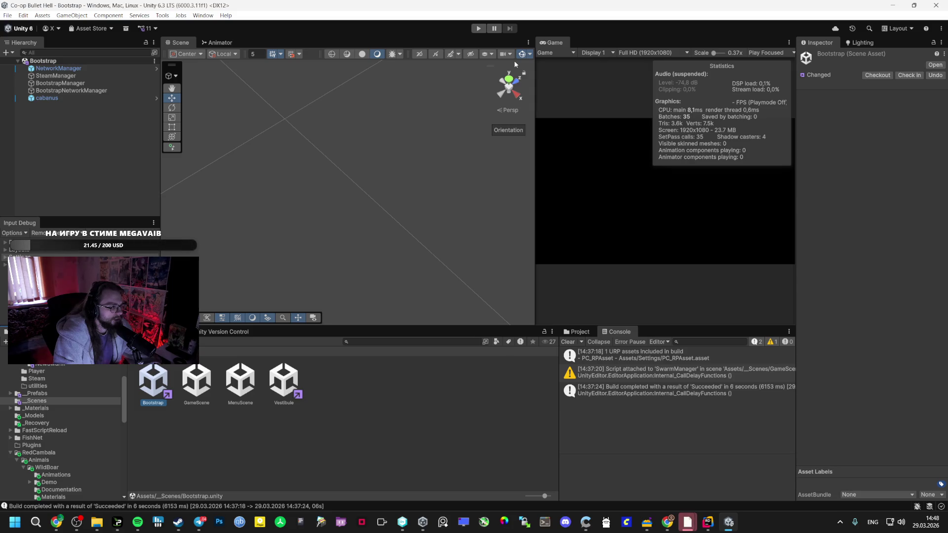
Enter Play mode, start a Vestibule lobby session, and maximize the Game view.
left_click(478, 28)
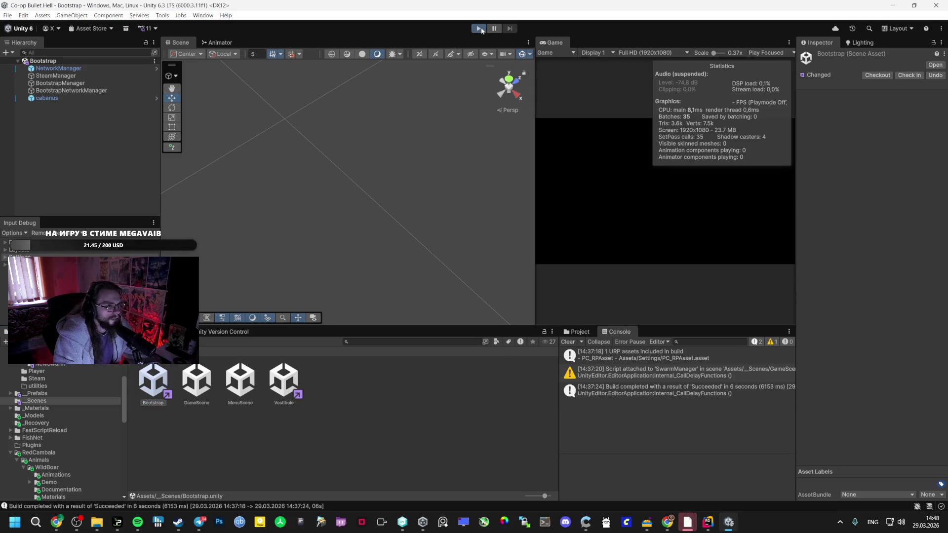
left_click(658, 183)
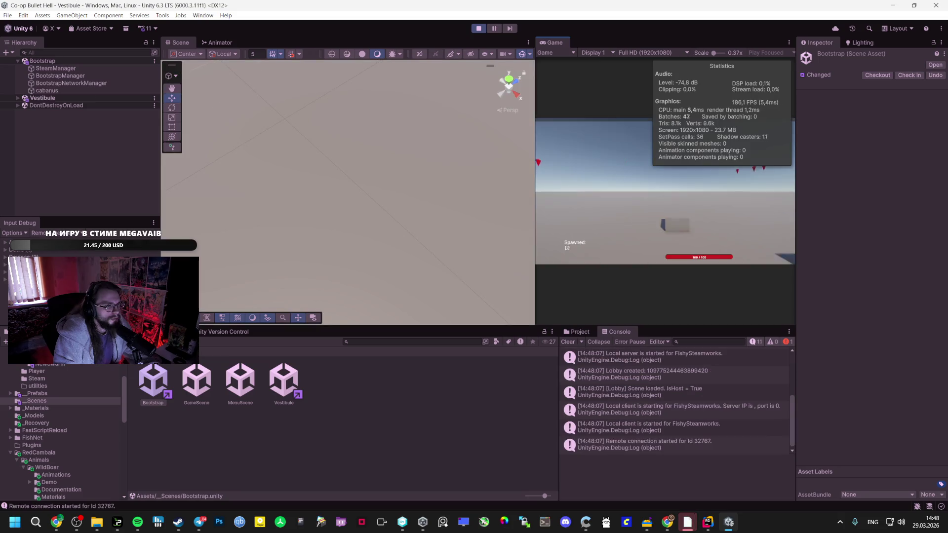
key("shift+space")
key("Escape")
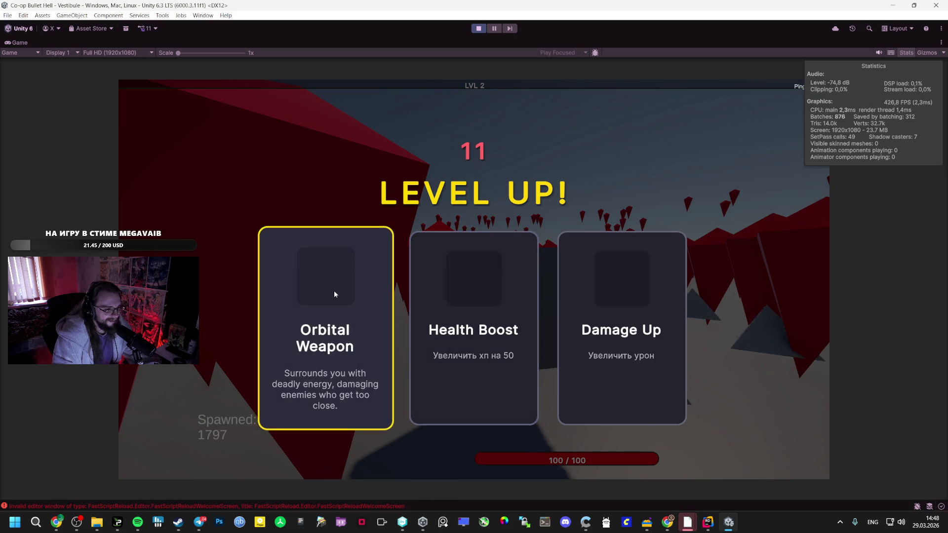
Pick Orbital Weapon and Speed Card upgrades at each level-up through level 8.
left_click(328, 294)
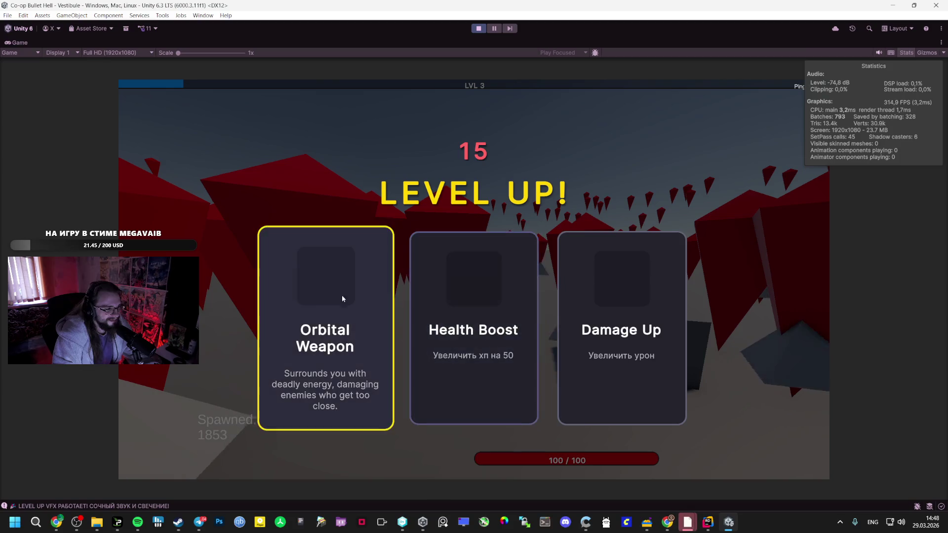
left_click(356, 297)
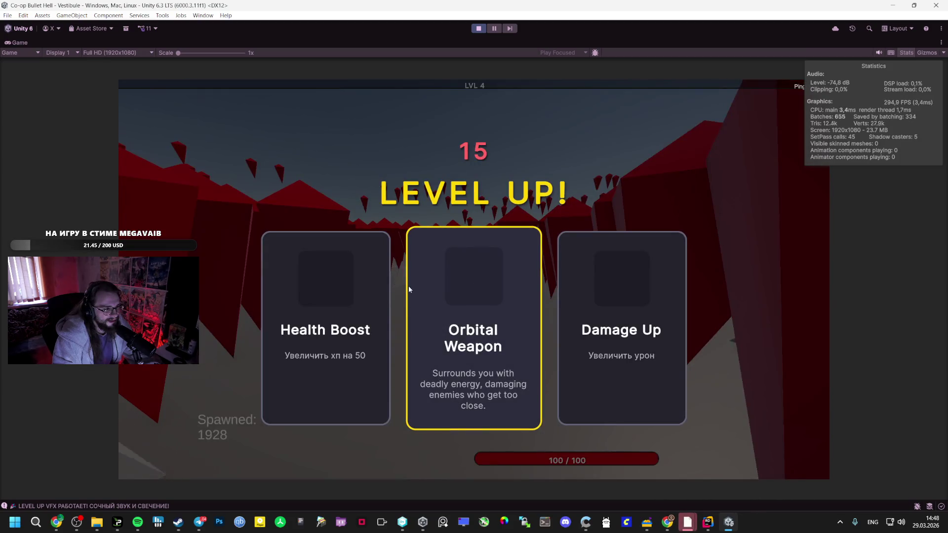
left_click(510, 294)
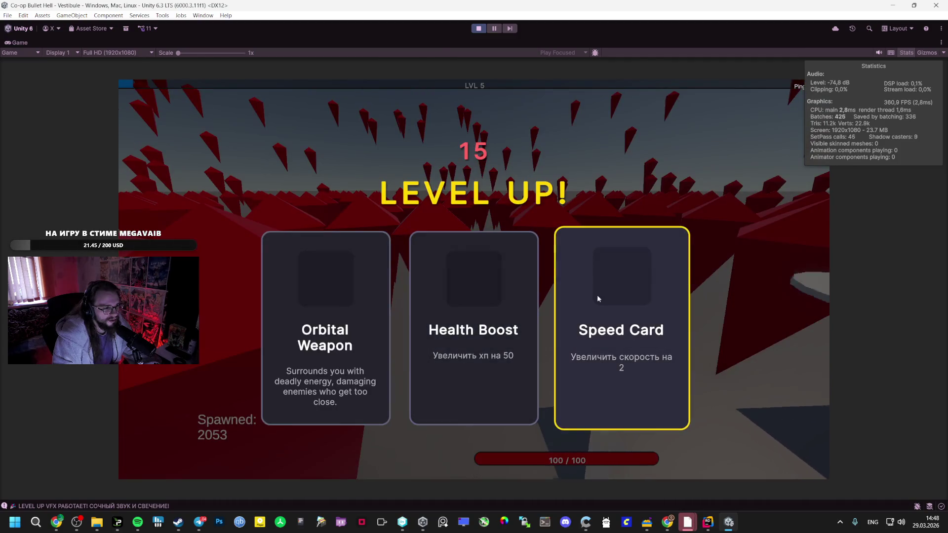
left_click(597, 298)
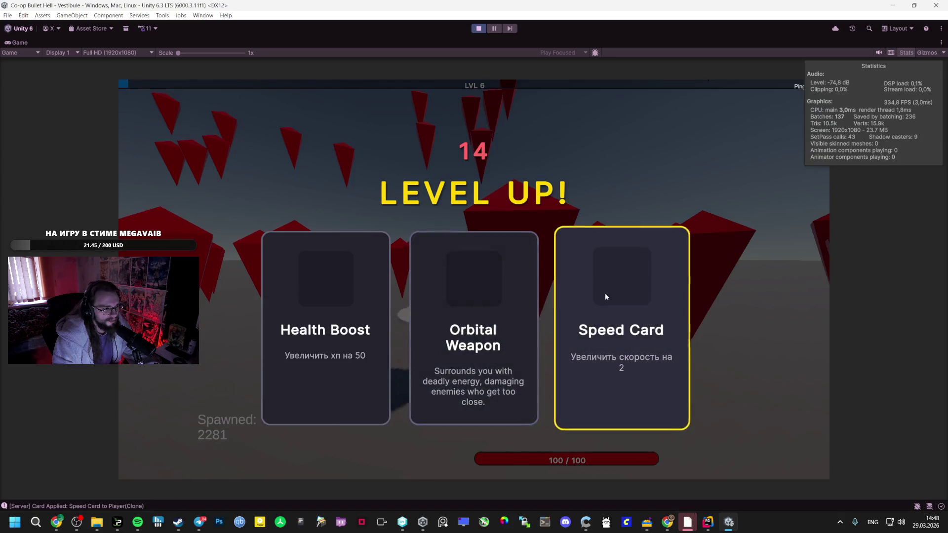
left_click(606, 296)
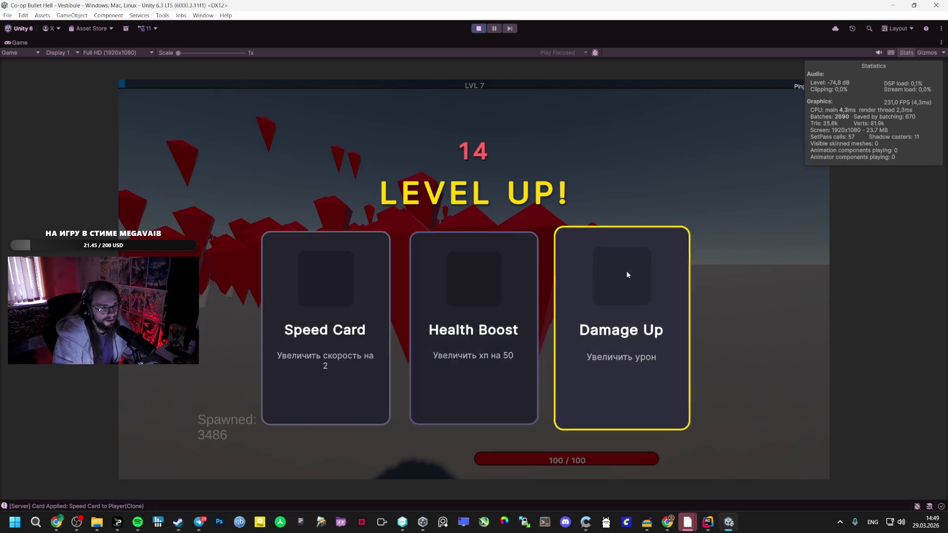
left_click(331, 286)
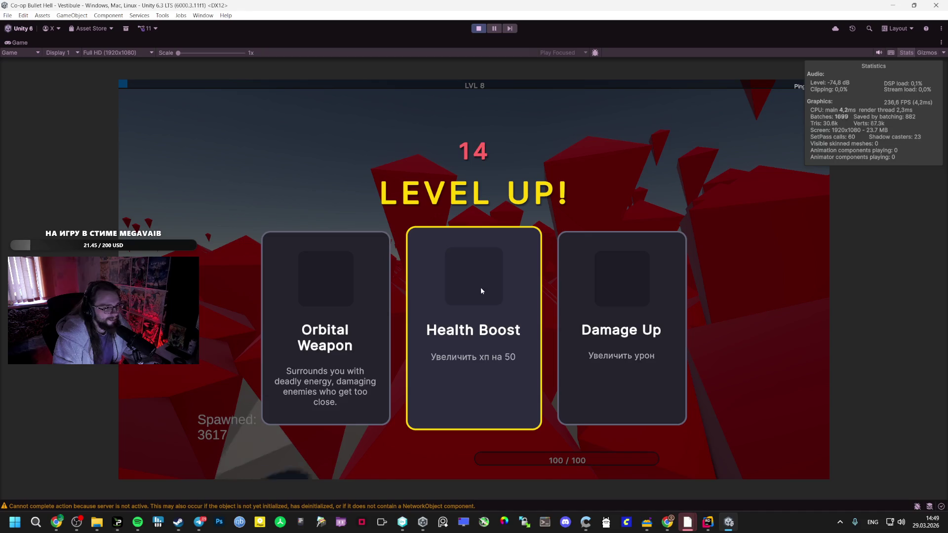
left_click(366, 307)
Pause the game, restore the editor layout, and stop the playtest.
key("Escape")
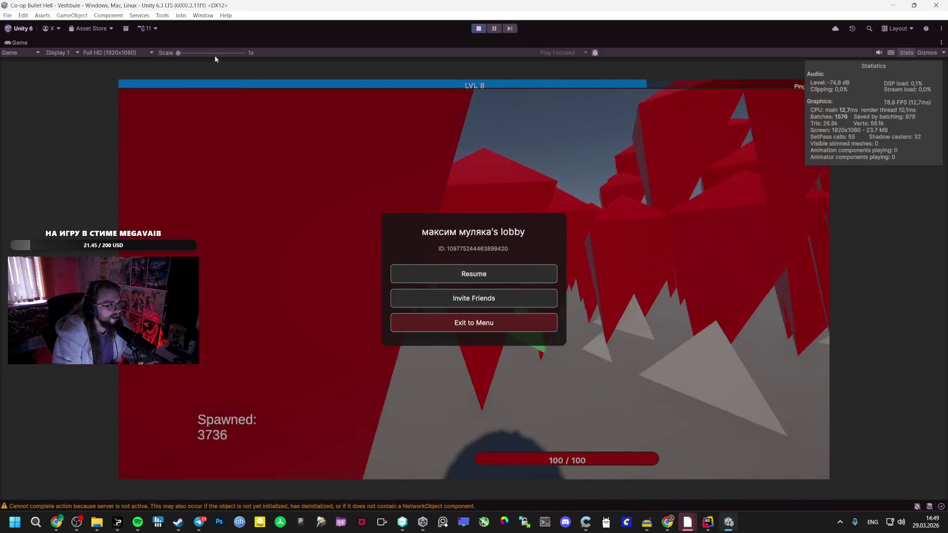
key("shift+space")
left_click(478, 28)
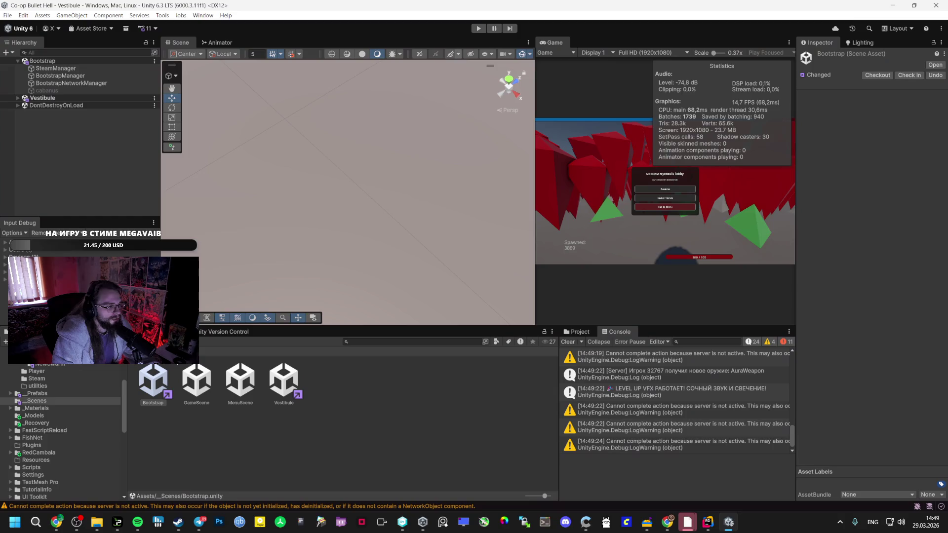
Browse the _Scenes and _Recovery folders, then select and frame the cabanus object.
left_click(74, 408)
left_click(78, 401)
left_click(50, 424)
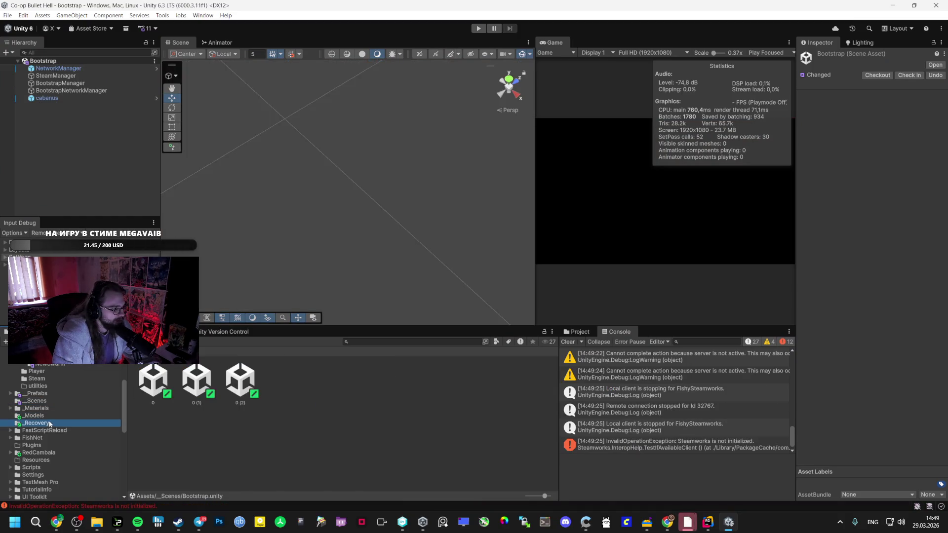
left_click(81, 400)
left_click(83, 101)
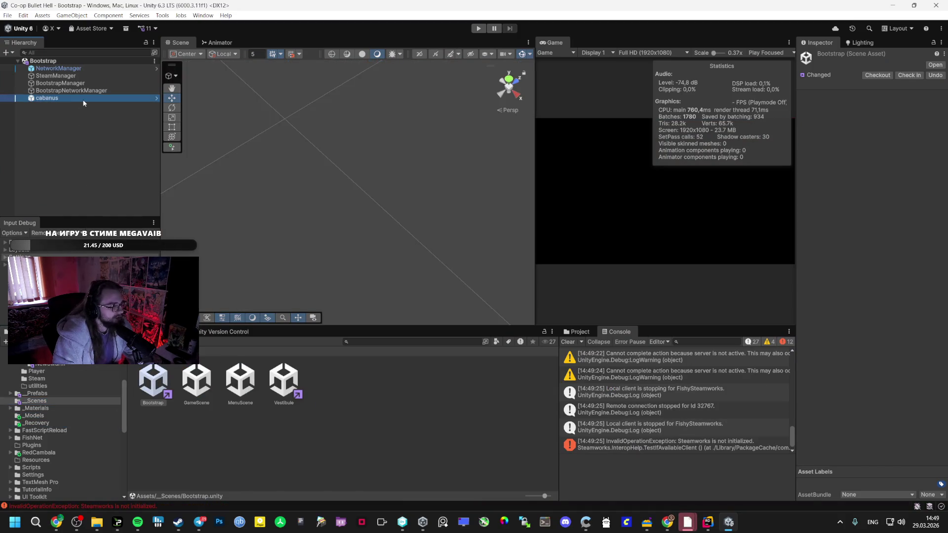
double_click(56, 99)
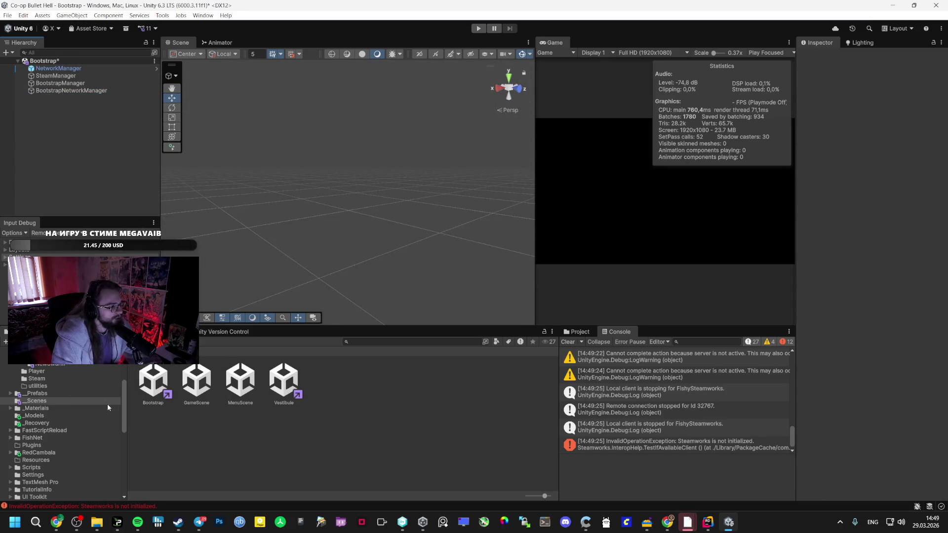
scroll(18, 402, "up", 3)
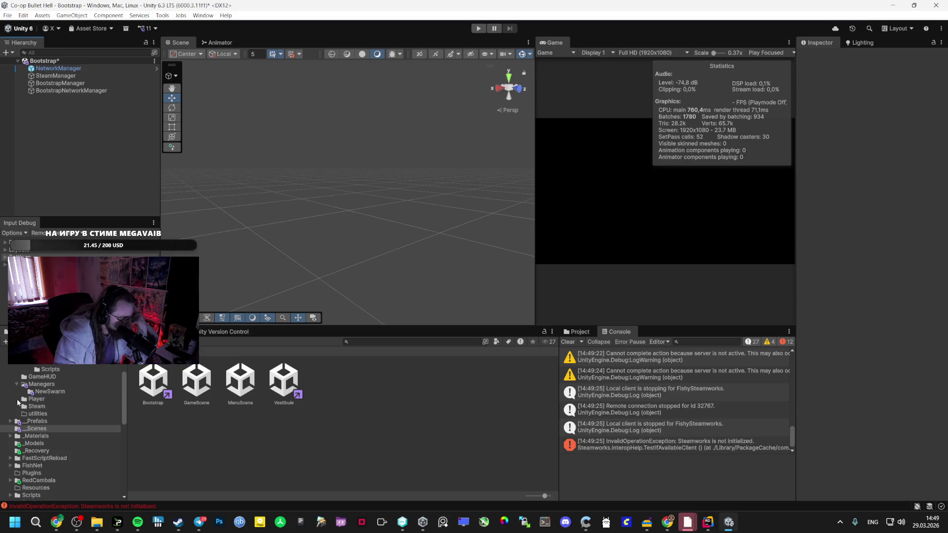
From the _Models folder, drop XP (13) into the scene and orbit around it.
left_click(14, 414)
left_click(10, 437)
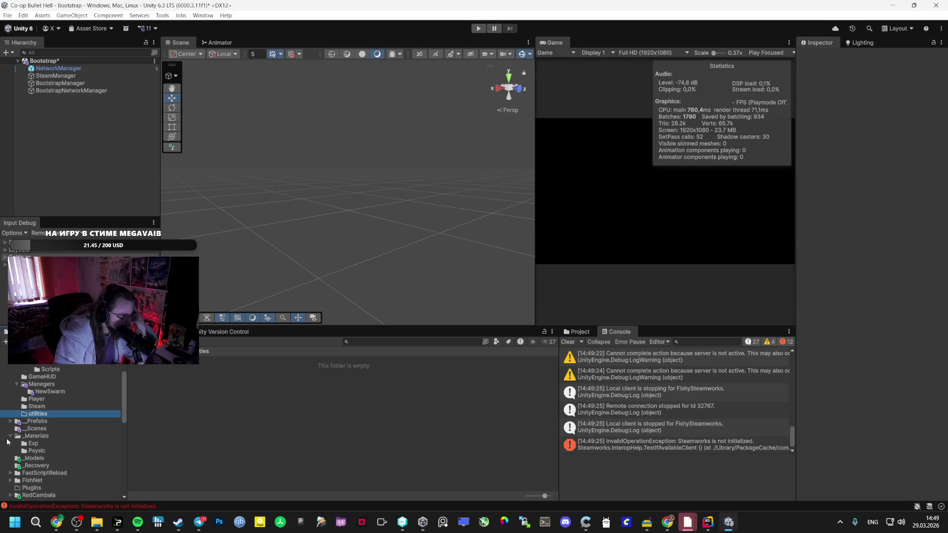
left_click(20, 459)
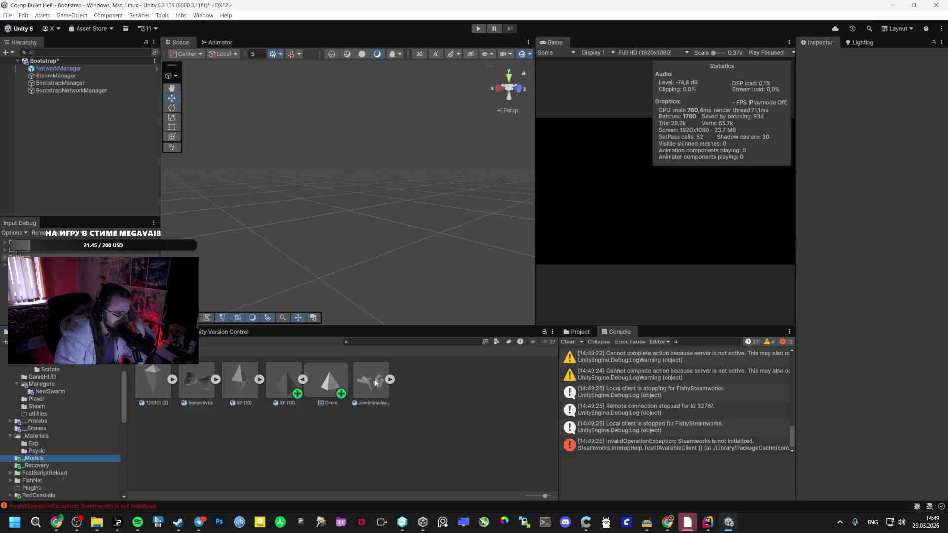
left_click(302, 379)
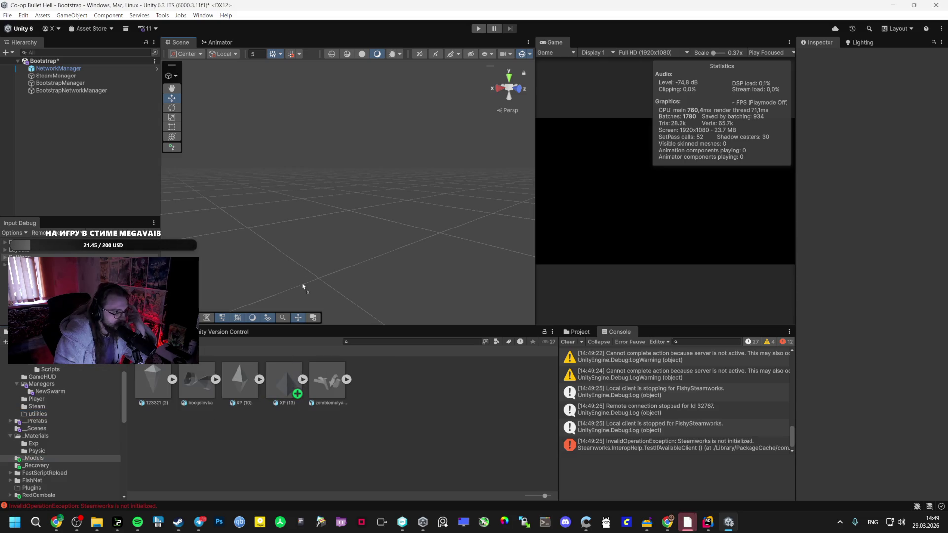
left_click_drag(303, 286, 322, 253)
key("f")
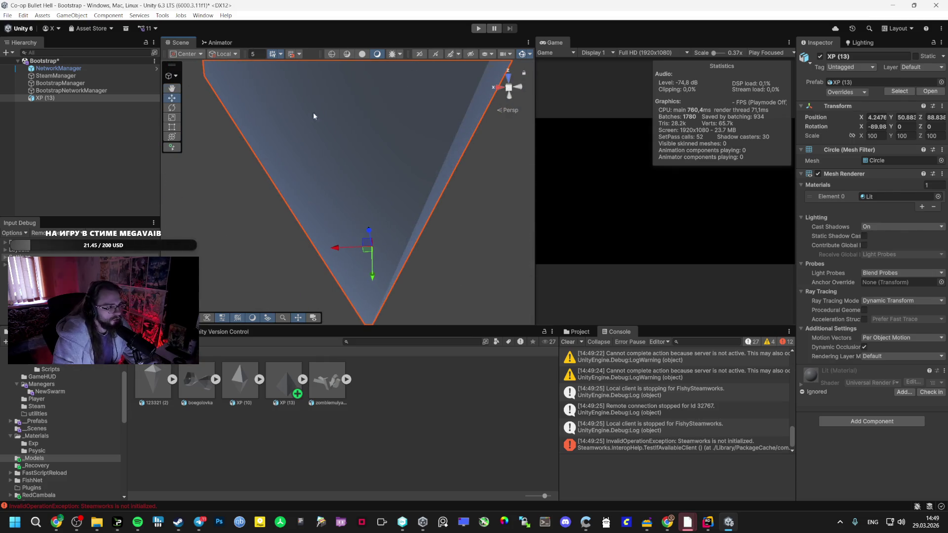
scroll(313, 117, "down", 3)
mouse_move(312, 117)
left_mouse_down()
mouse_move(403, 177)
mouse_move(531, 229)
mouse_move(345, 212)
mouse_move(493, 222)
mouse_move(296, 232)
left_mouse_up()
left_click_drag(142, 376, 394, 394)
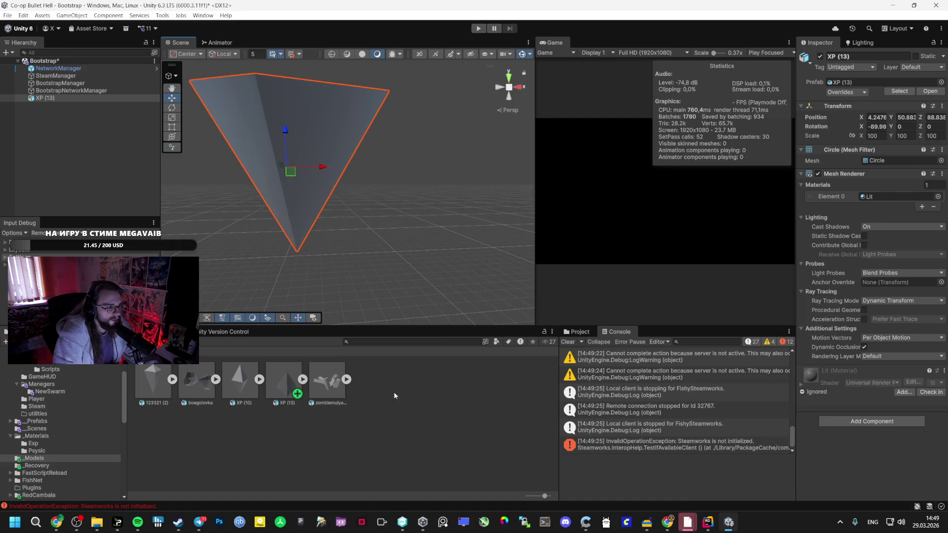
Expand XP (13) to show its Circle mesh, and briefly expand boegolovka.
left_click(303, 379)
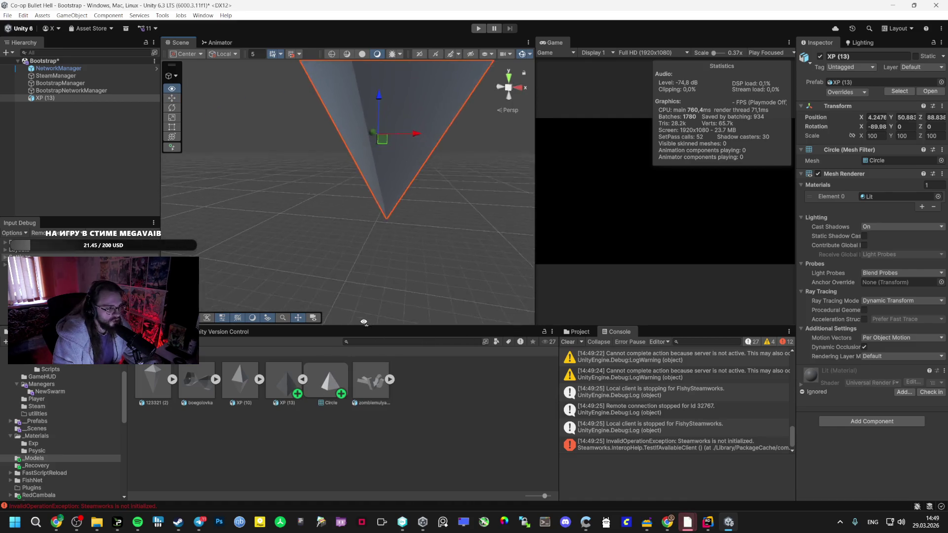
left_click(220, 380)
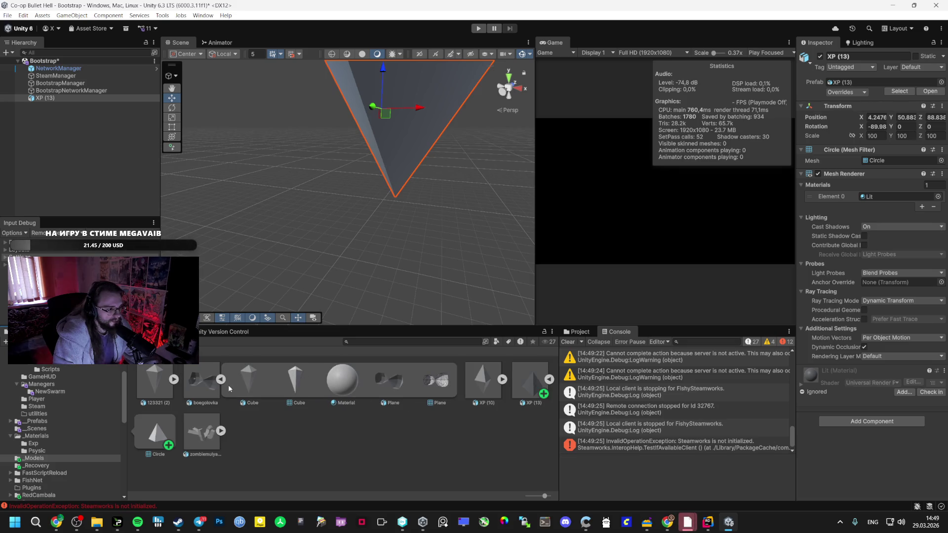
left_click(221, 379)
Drop the Circle mesh into the scene and check the Lit material used by the magenta XP (13) triangle.
left_click_drag(331, 391, 335, 268)
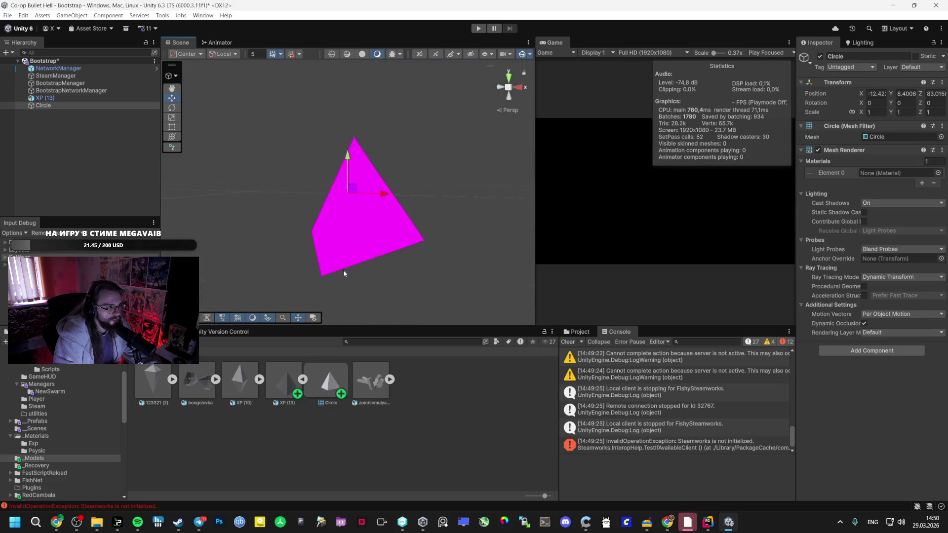
left_click_drag(290, 383, 453, 135)
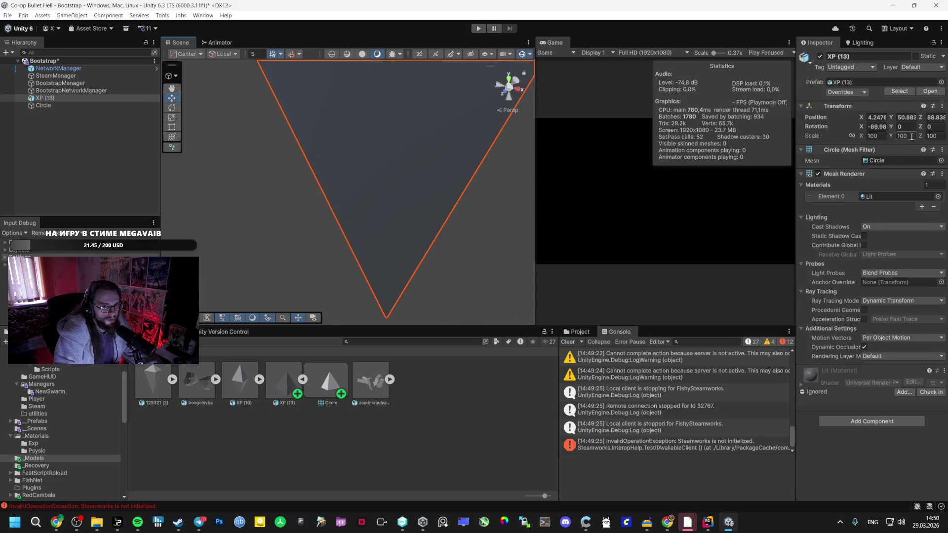
mouse_move(338, 207)
left_mouse_down()
mouse_move(262, 275)
mouse_move(391, 212)
mouse_move(431, 166)
mouse_move(355, 239)
left_mouse_up()
left_click(147, 106)
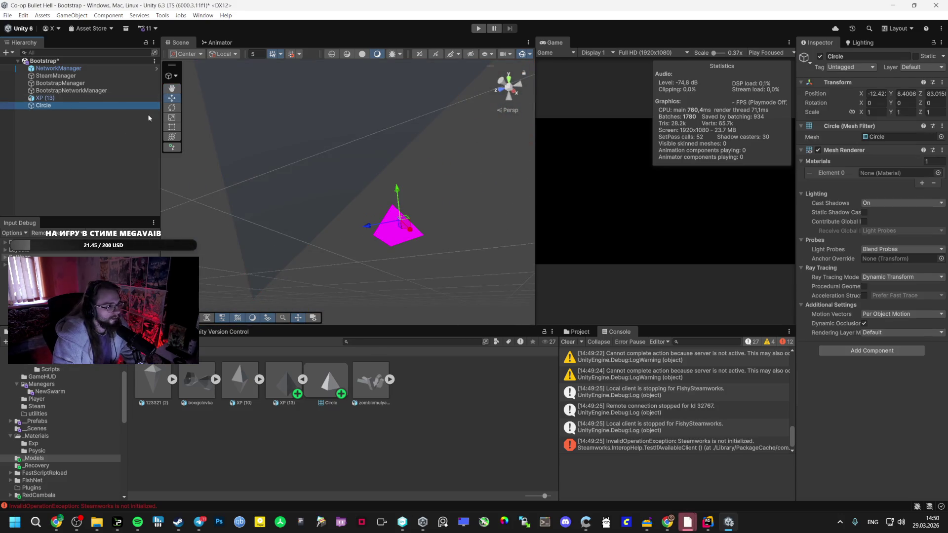
left_click(296, 134)
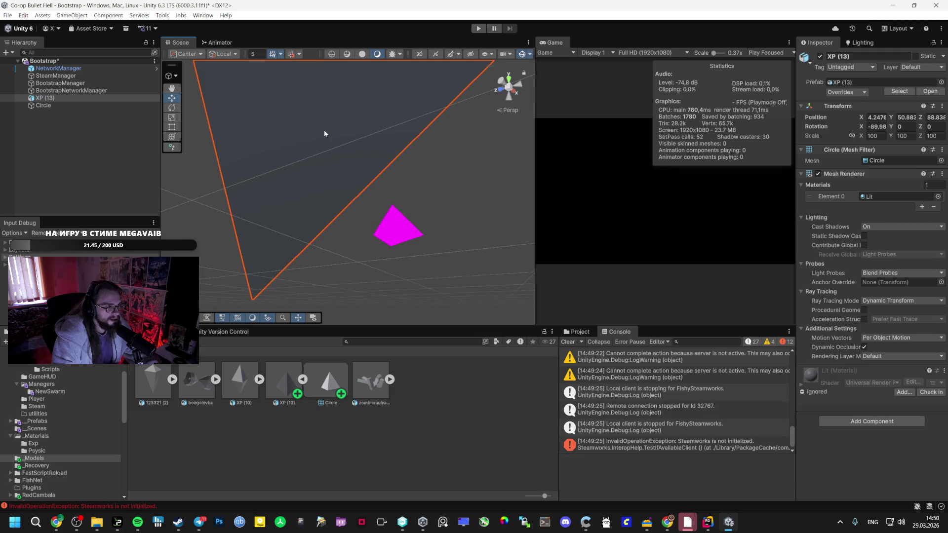
mouse_move(514, 180)
left_mouse_down()
mouse_move(405, 173)
mouse_move(372, 108)
mouse_move(385, 246)
left_mouse_up()
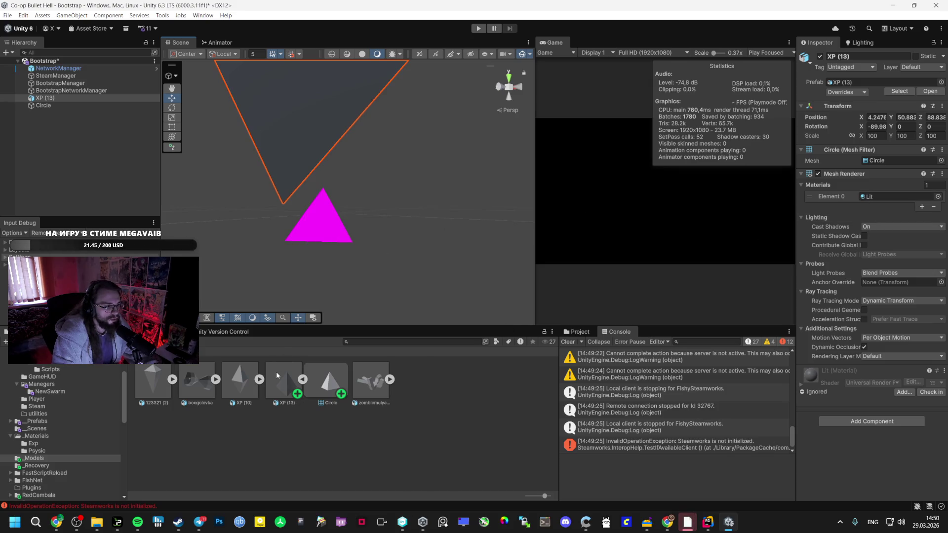
left_click(886, 197)
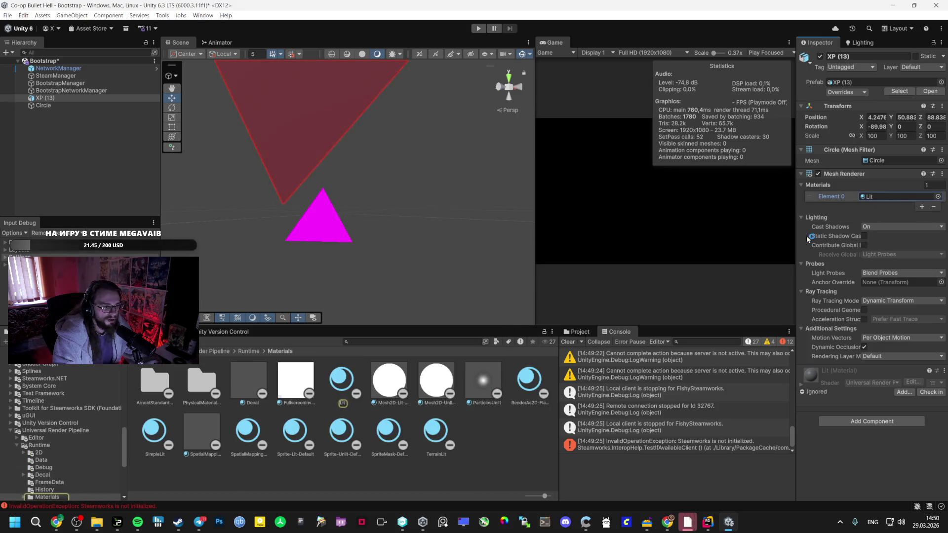
Keep the Circle object's mesh and drag it into _Models as Circle.prefab.
left_click(59, 106)
scroll(54, 408, "up", 10)
scroll(54, 407, "up", 5)
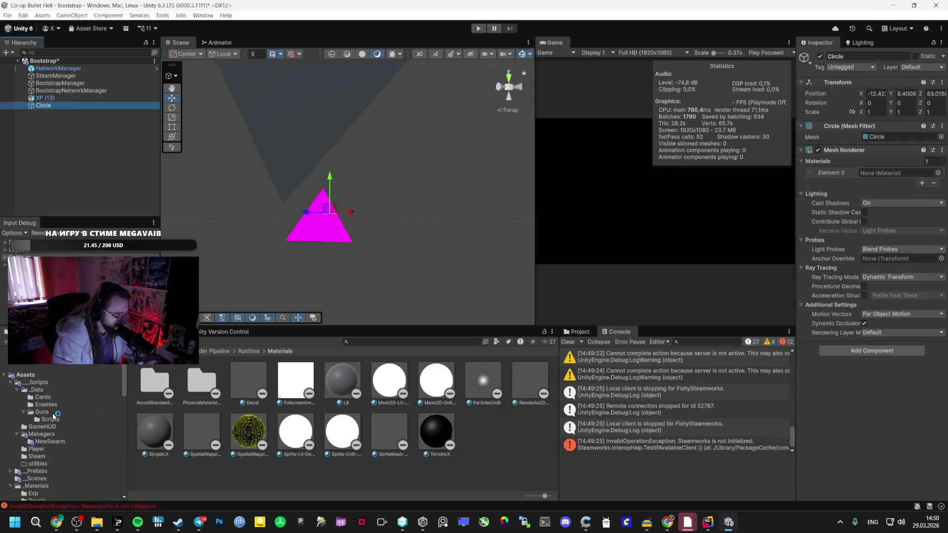
scroll(42, 474, "down", 3)
left_click(42, 453)
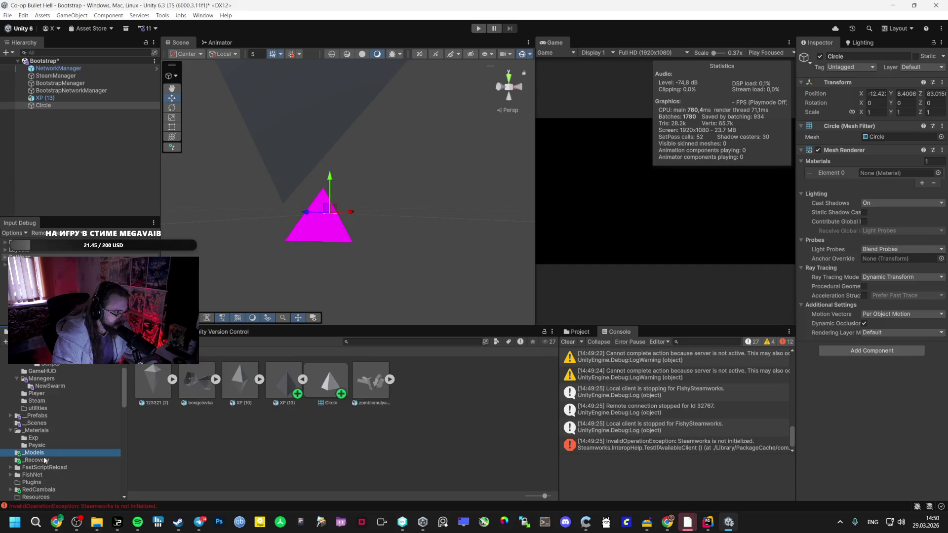
mouse_move(345, 267)
left_mouse_down()
mouse_move(318, 323)
mouse_move(221, 345)
mouse_move(333, 381)
left_mouse_up()
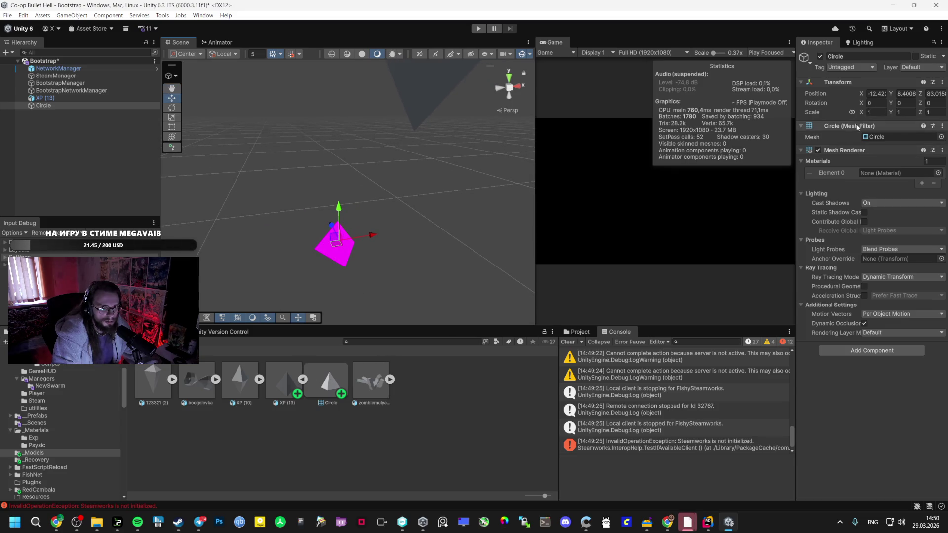
left_click(940, 137)
left_click(940, 127)
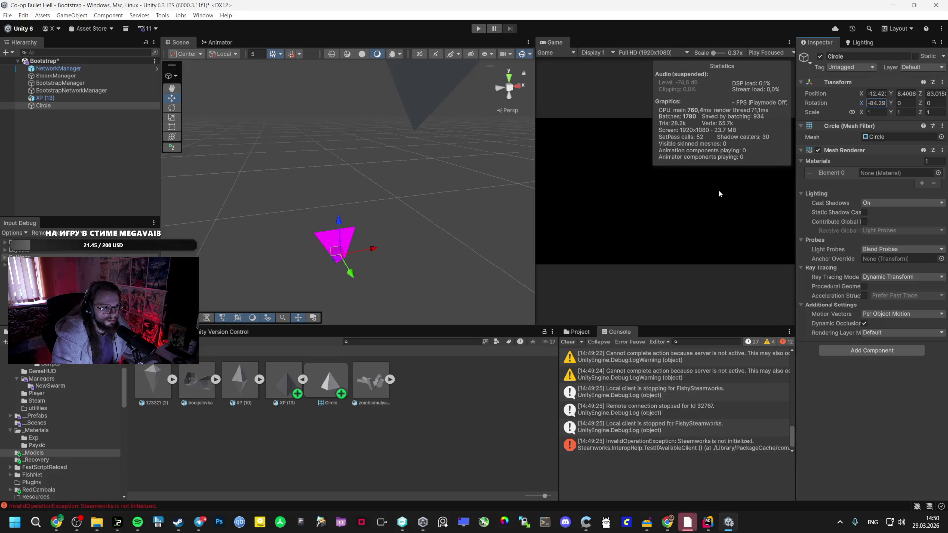
mouse_move(43, 105)
left_mouse_down()
mouse_move(148, 188)
mouse_move(292, 267)
mouse_move(456, 419)
left_mouse_up()
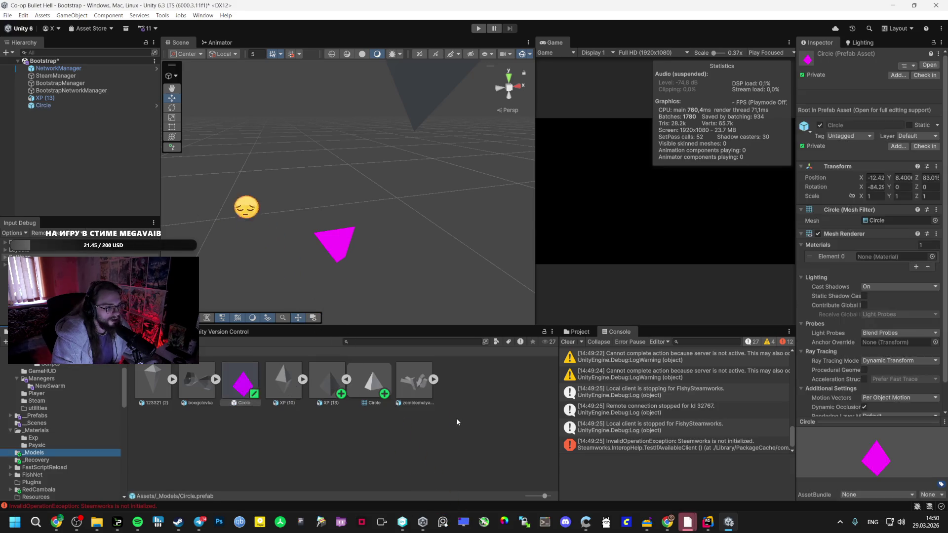
Add a second Circle prefab instance and box-select both magenta Circle quads.
left_click_drag(246, 390, 306, 237)
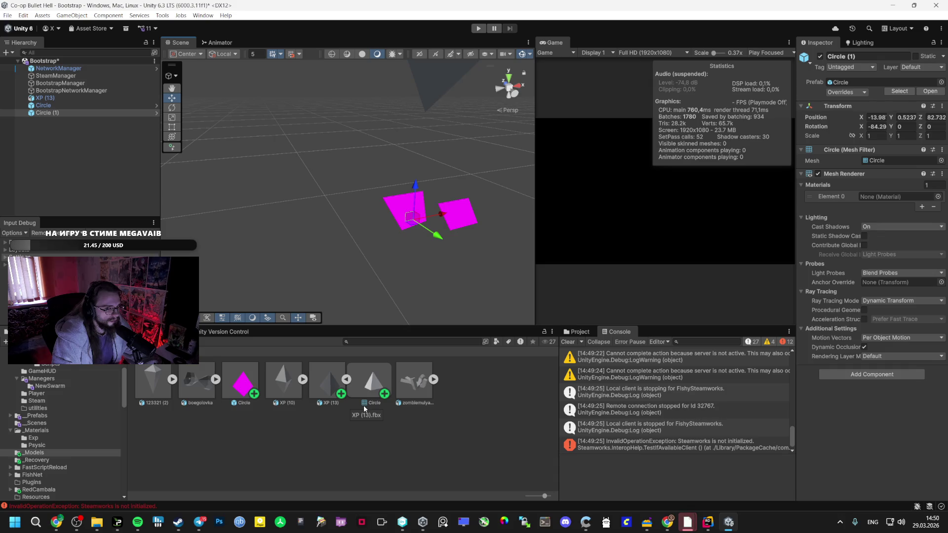
left_click_drag(504, 156, 327, 285)
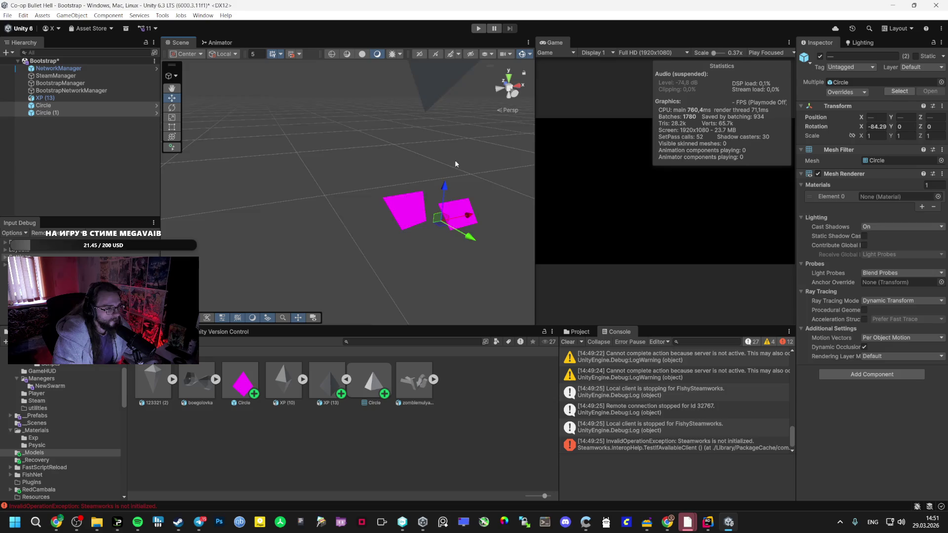
left_click_drag(455, 164, 300, 228)
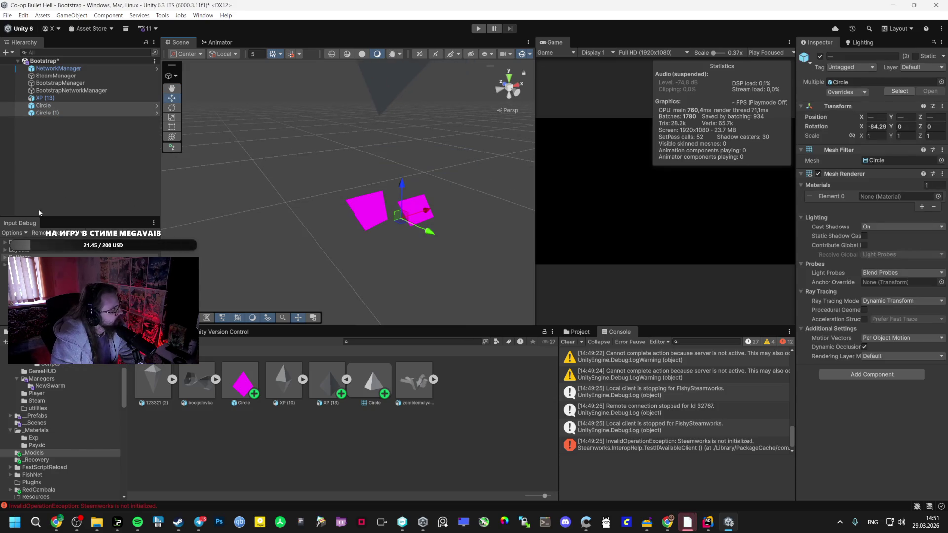
left_click_drag(462, 170, 286, 263)
left_click_drag(475, 144, 283, 257)
Delete both Circle quads, then bring Chrome forward with a new tab.
mouse_move(288, 210)
left_mouse_down()
mouse_move(364, 179)
mouse_move(365, 123)
mouse_move(330, 87)
mouse_move(449, 172)
mouse_move(256, 271)
left_mouse_up()
key("Delete")
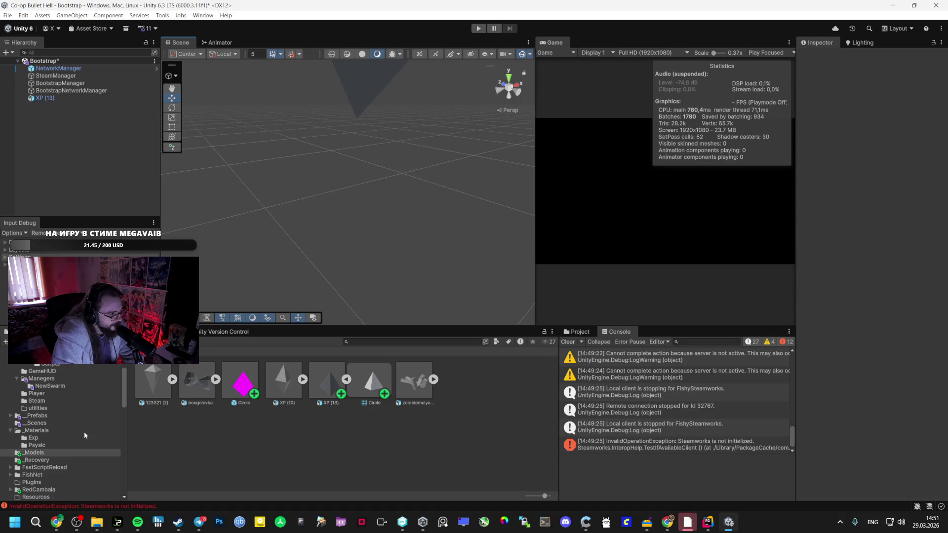
left_click(51, 524)
left_click(854, 9)
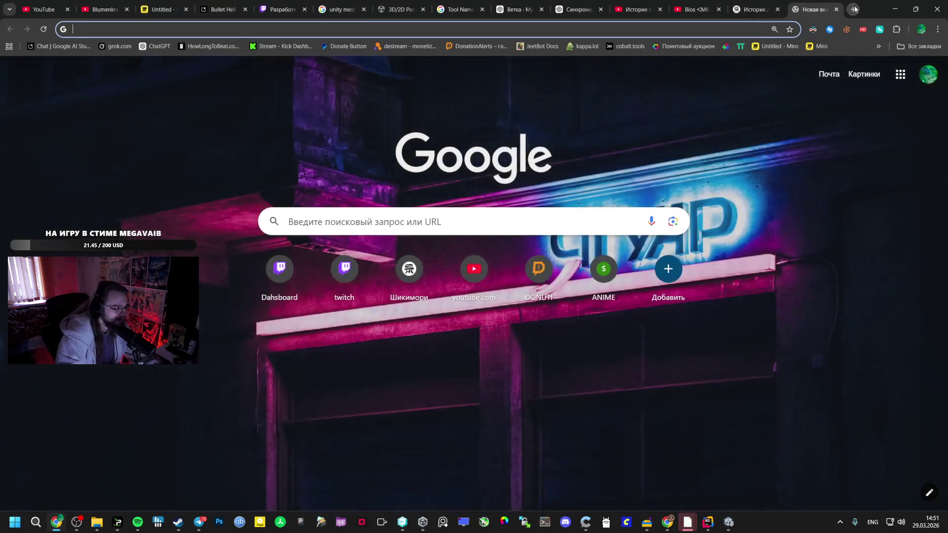
Search Google for "1070 vs 4060 ti 8gb".
type("1070 vs")
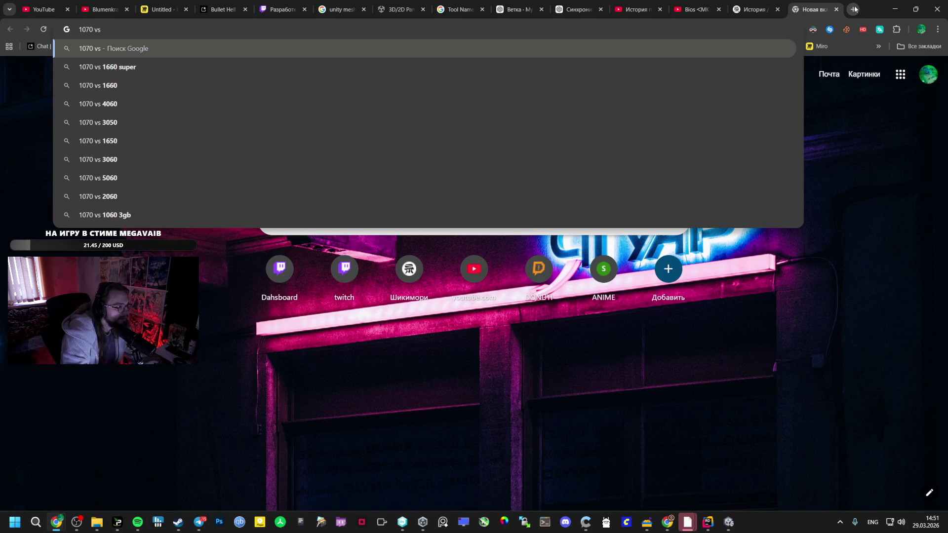
type(" 40")
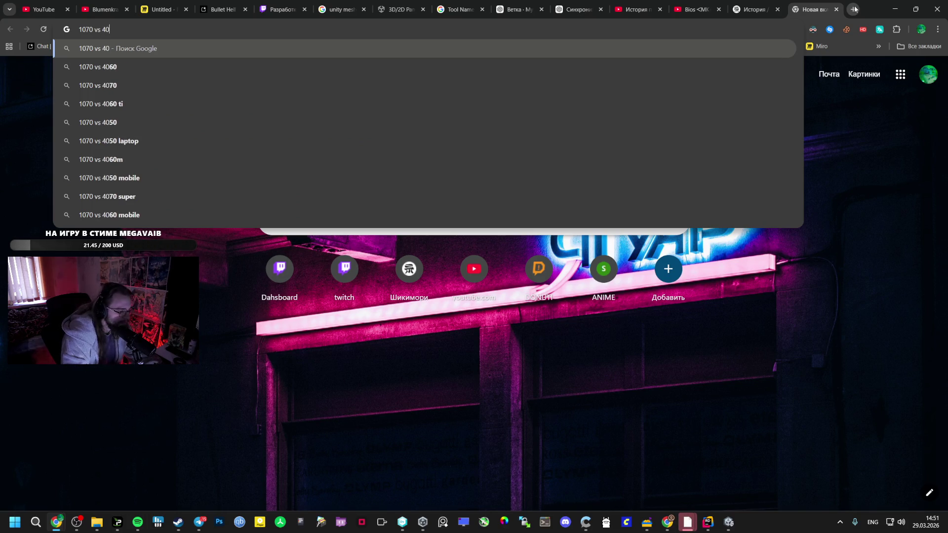
type("60 ti")
key("Return")
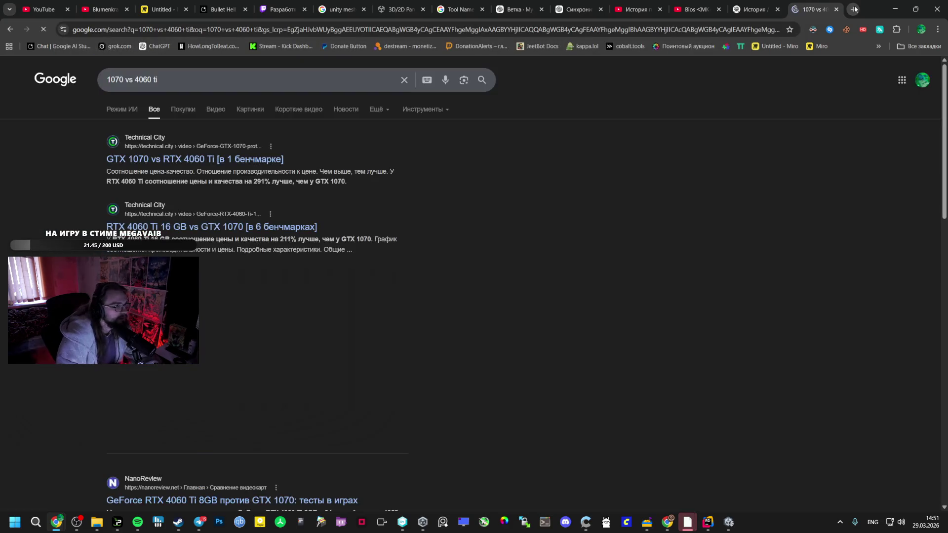
left_click(238, 75)
type("8")
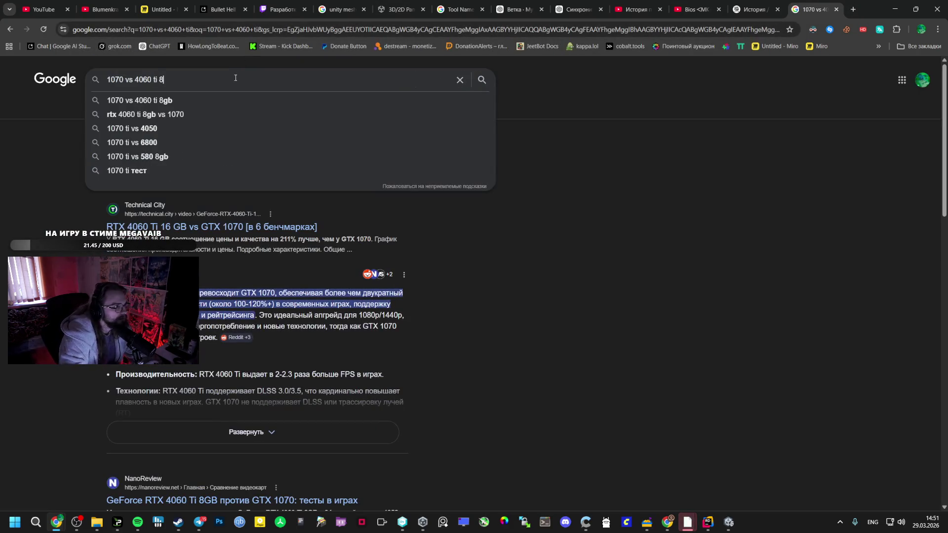
type("gb")
key("Return")
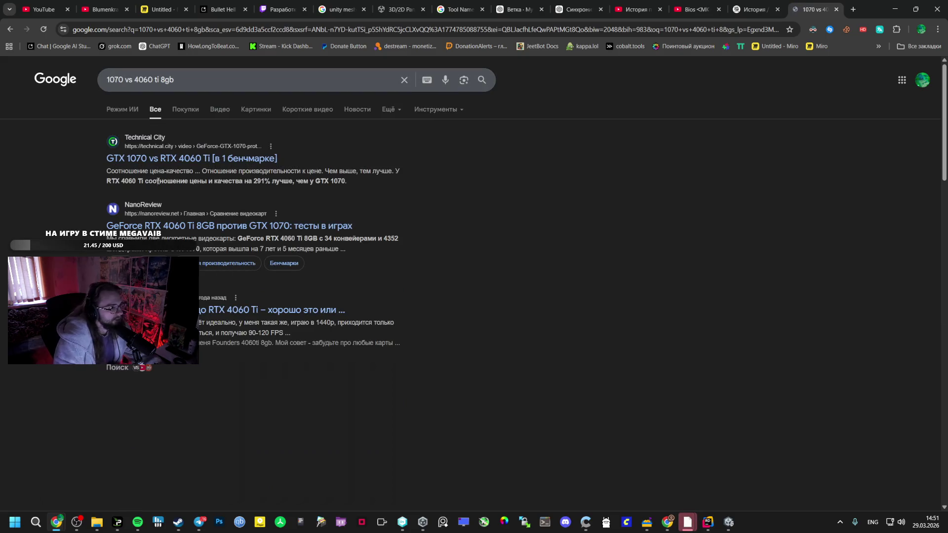
Open the Technical City and NanoReview comparisons in new tabs, read both, then close them.
middle_click(163, 226)
middle_click(148, 158)
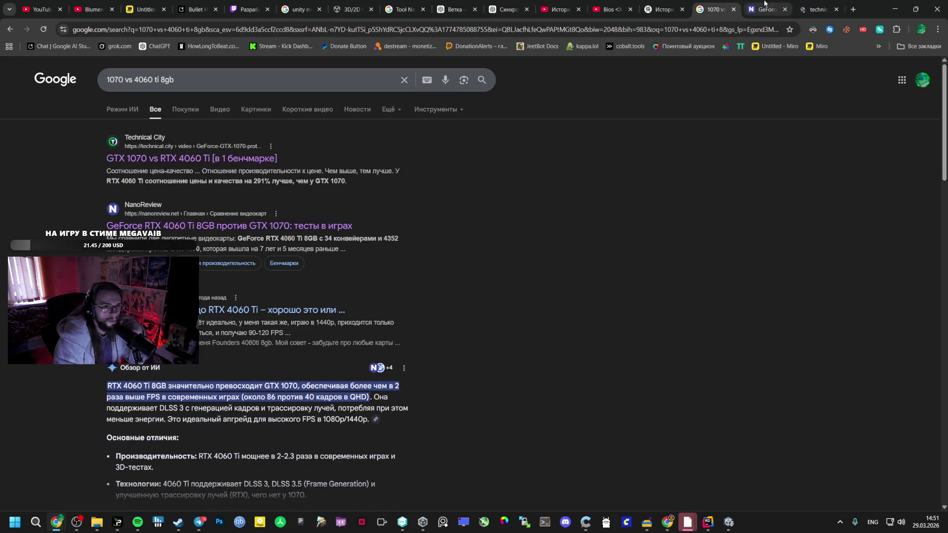
left_click(764, 4)
left_click(803, 4)
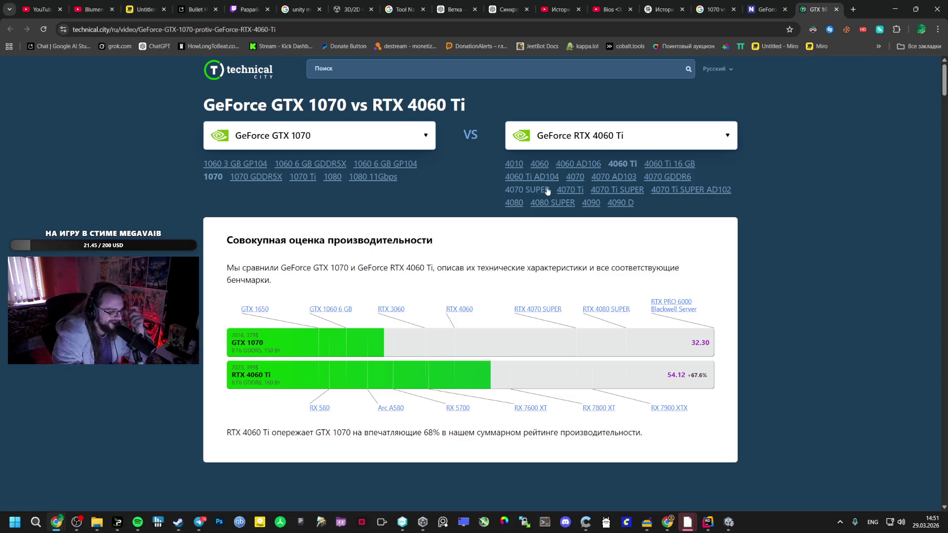
left_click(835, 10)
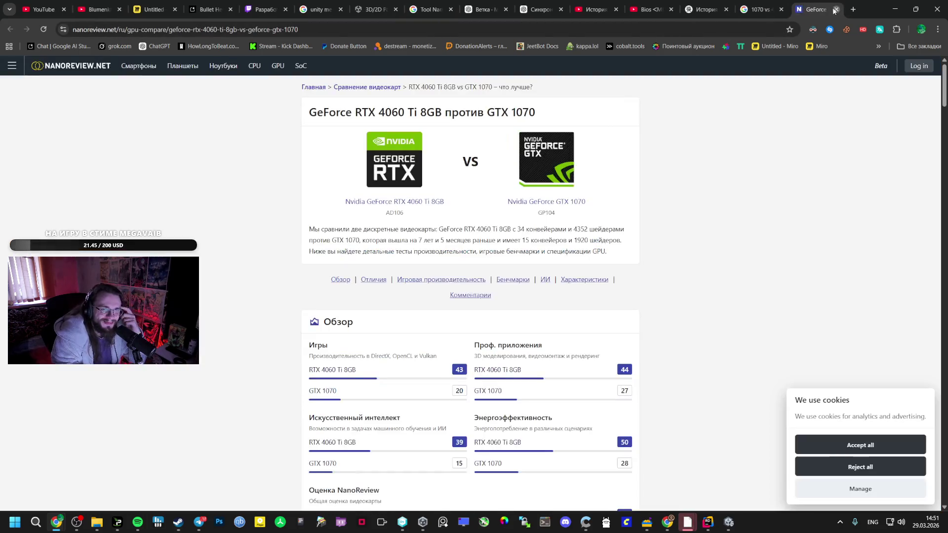
left_click(836, 10)
Switch back to the Unity editor window.
key("alt+Tab")
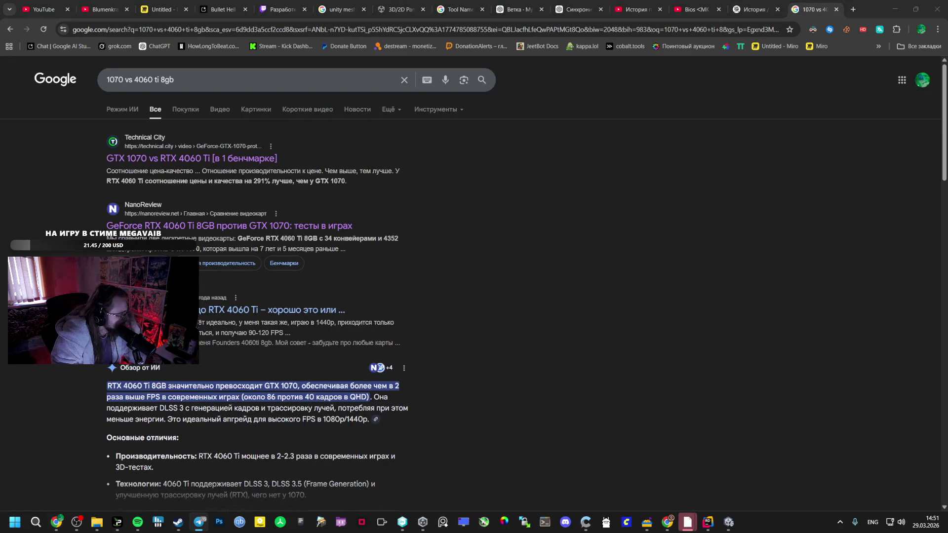
left_click_drag(193, 244, 74, 427)
mouse_move(544, 504)
left_mouse_down()
mouse_move(719, 508)
mouse_move(444, 437)
left_mouse_up()
Delete the Circle prefab from the _Models folder.
left_click(232, 383)
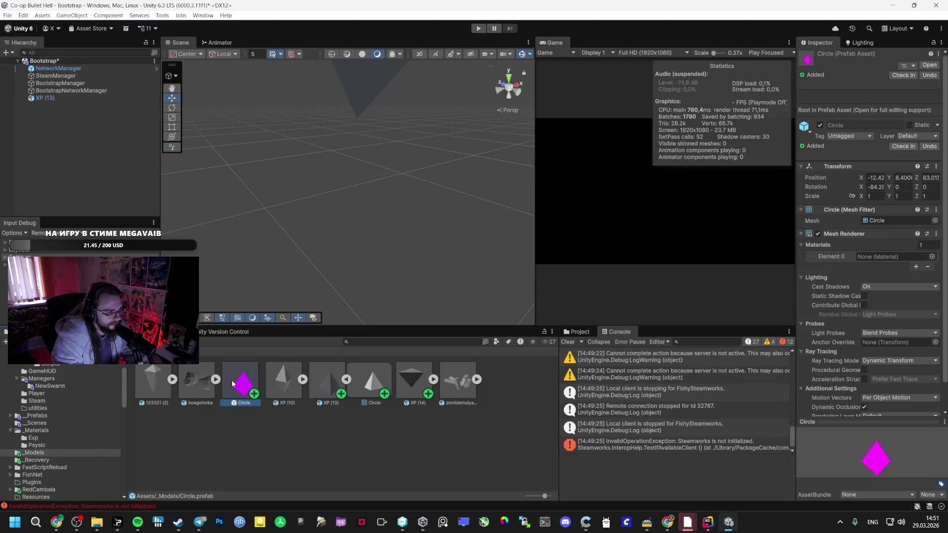
key("Delete")
left_click(477, 277)
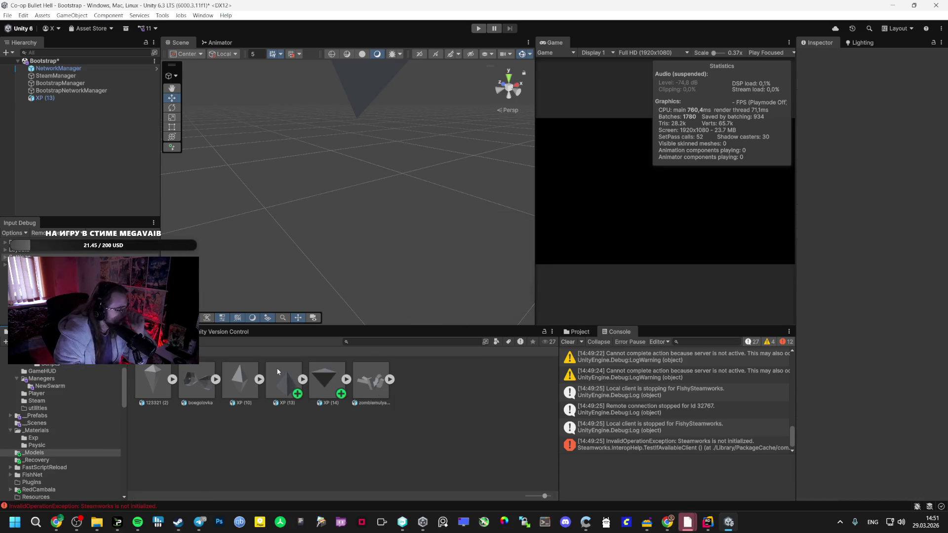
left_click(708, 523)
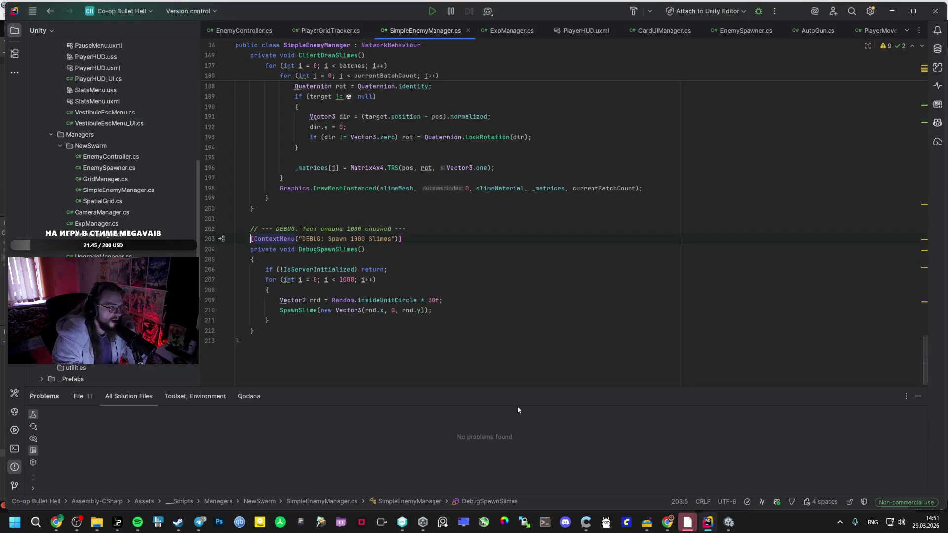
left_click(708, 524)
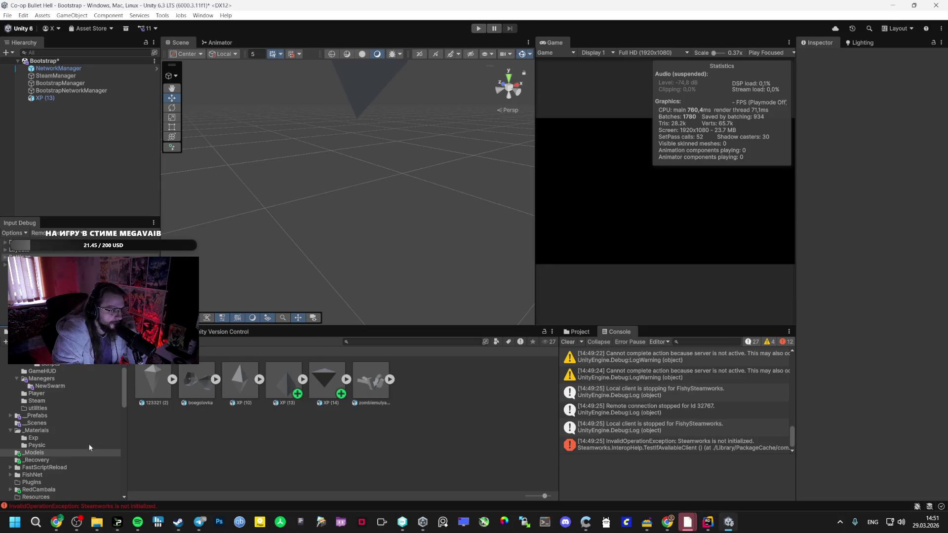
Duplicate XP (13) into XP (14), then start Play mode from the _Scenes folder.
left_click(84, 460)
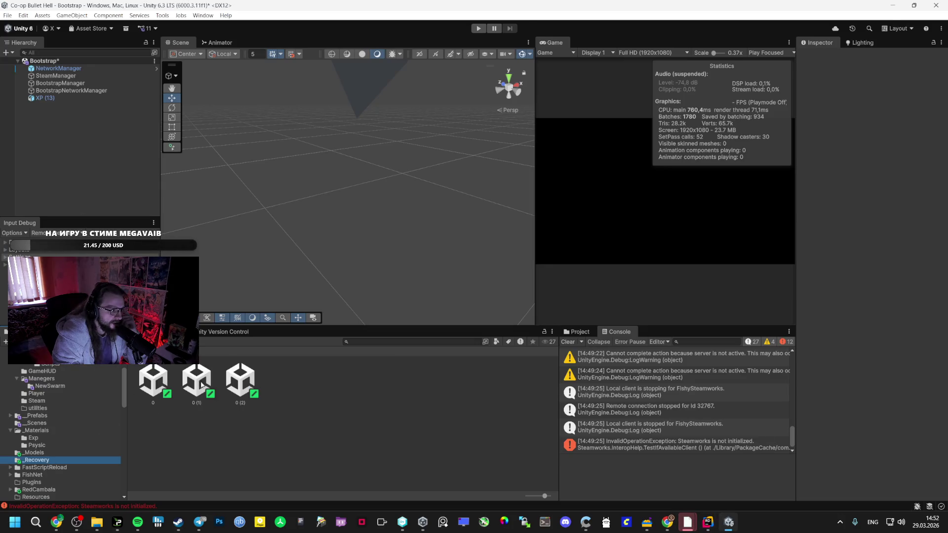
left_click(62, 98)
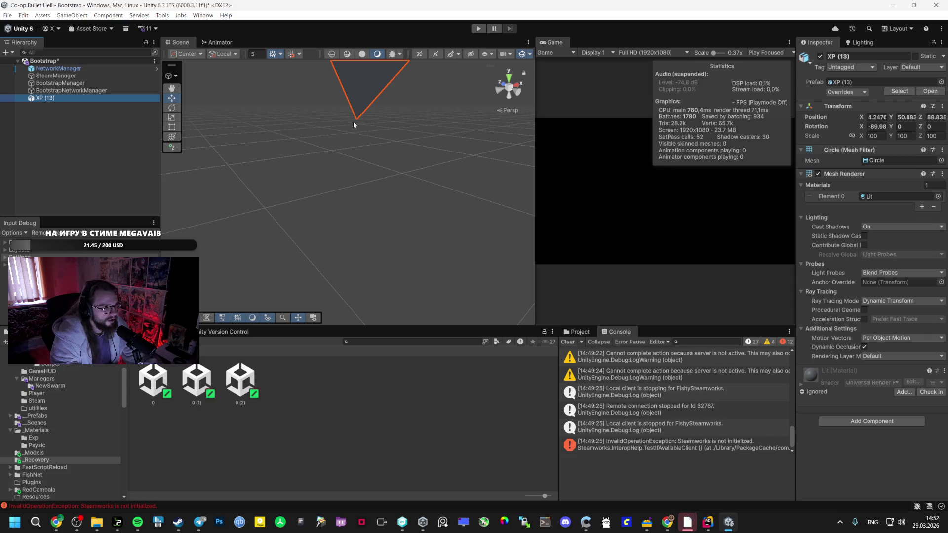
key("ctrl+d")
left_click(52, 452)
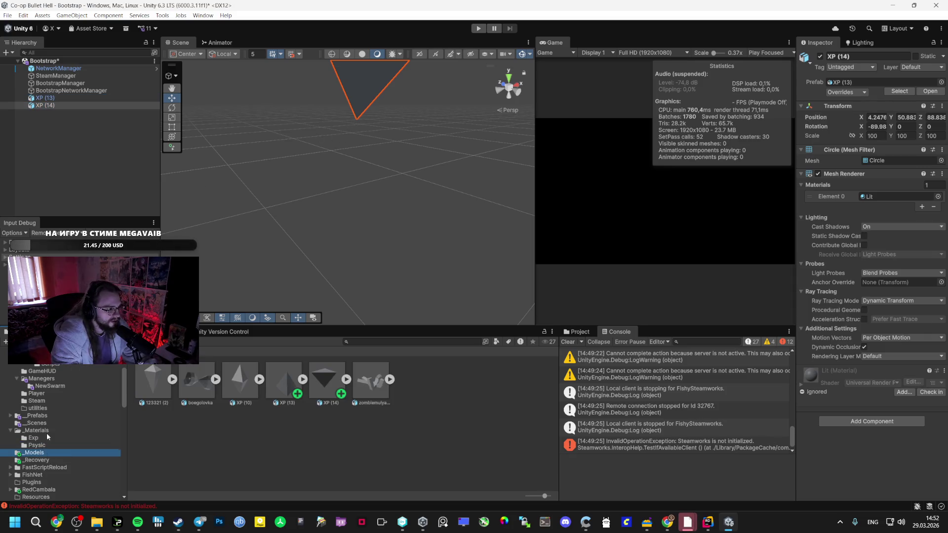
left_click(59, 422)
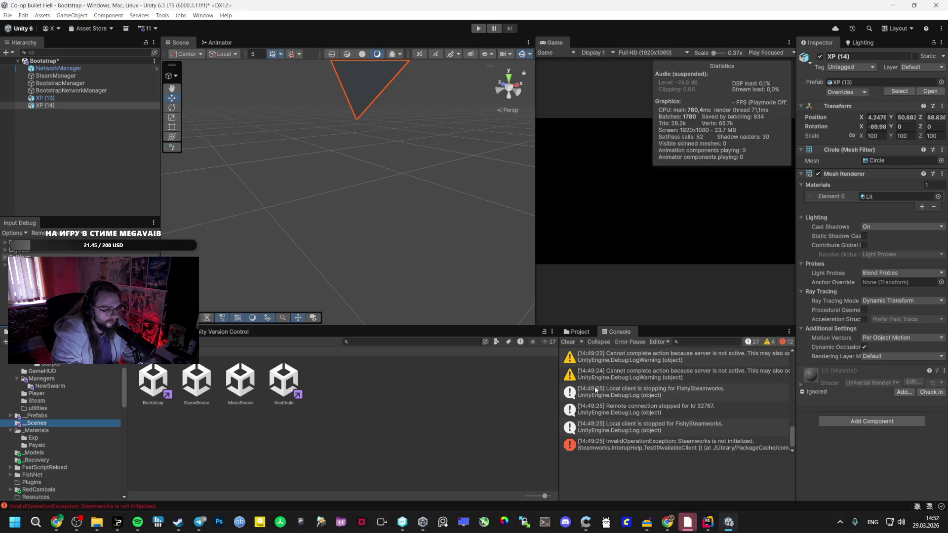
left_click(481, 28)
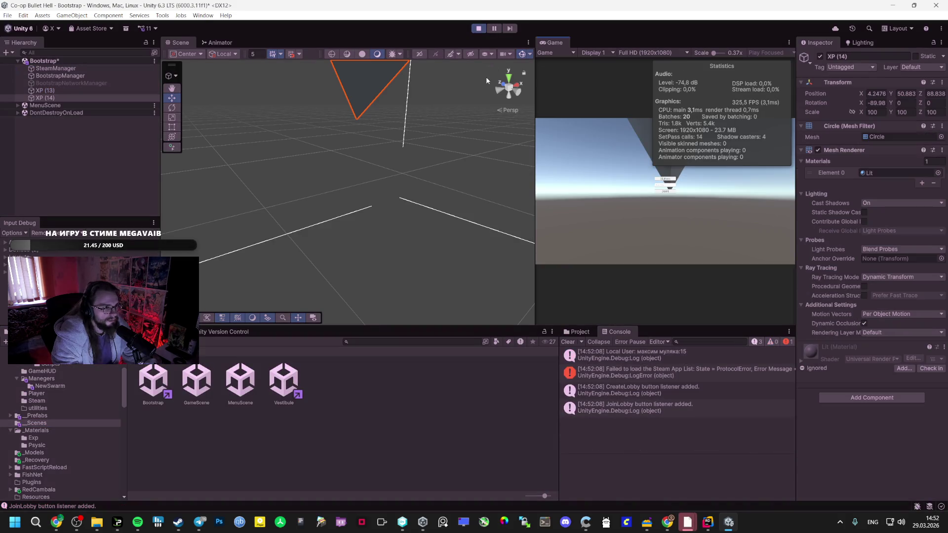
Create a lobby in the running game and toggle the Game view maximized and back.
left_click(668, 180)
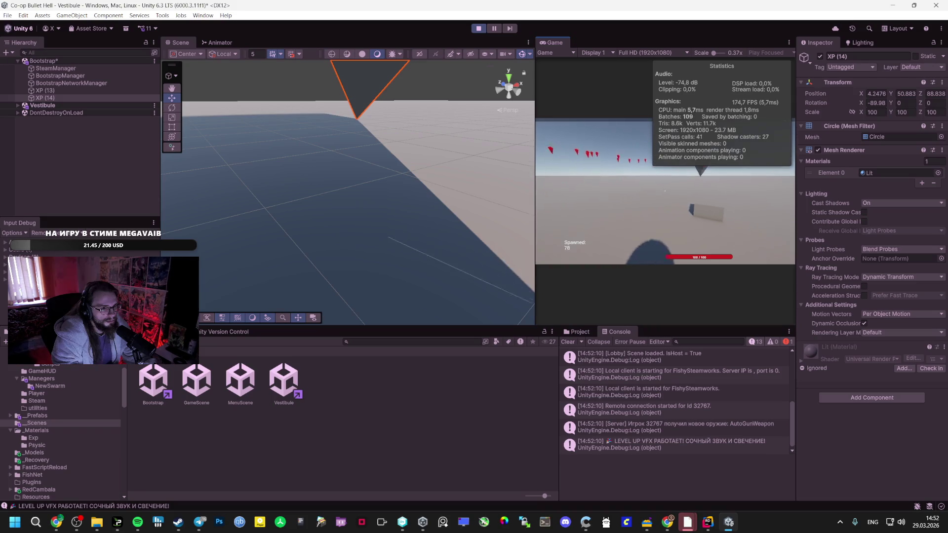
key("Escape")
double_click(553, 39)
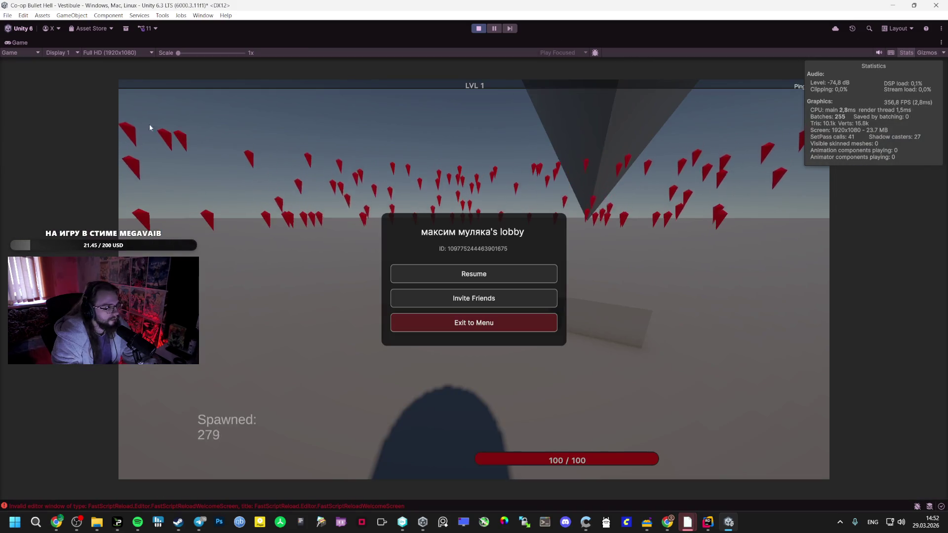
key("Escape")
key("Escape")
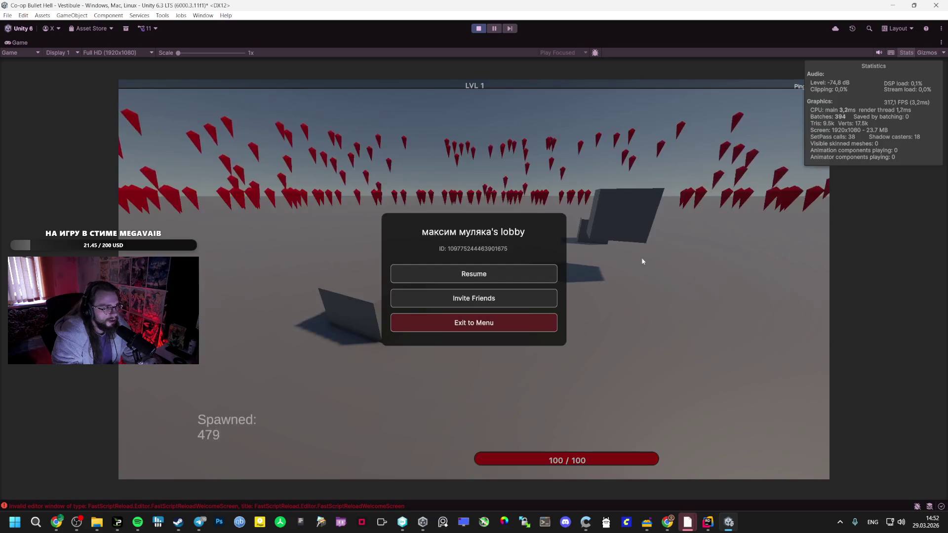
double_click(17, 43)
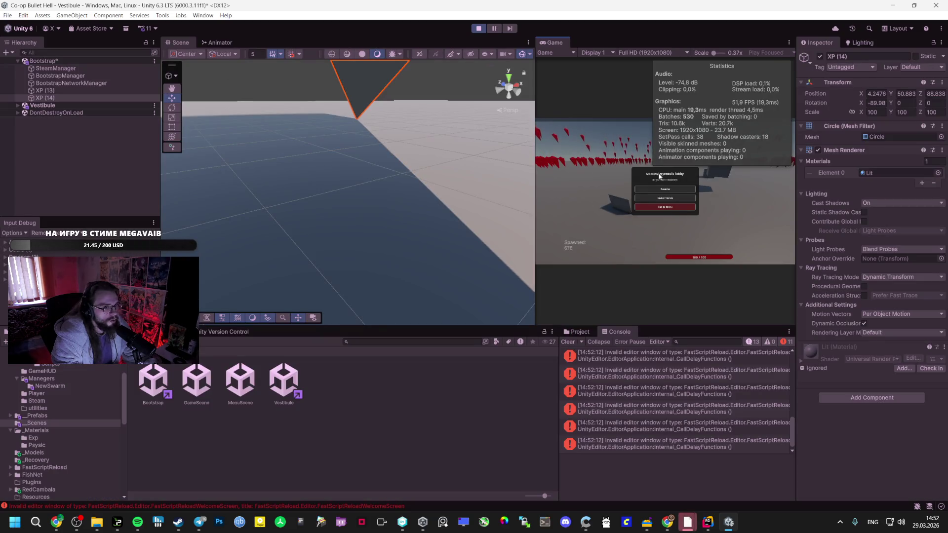
Expand Vestibule and inspect Player(Clone) and two Rombus(Clone) enemies.
left_click(18, 106)
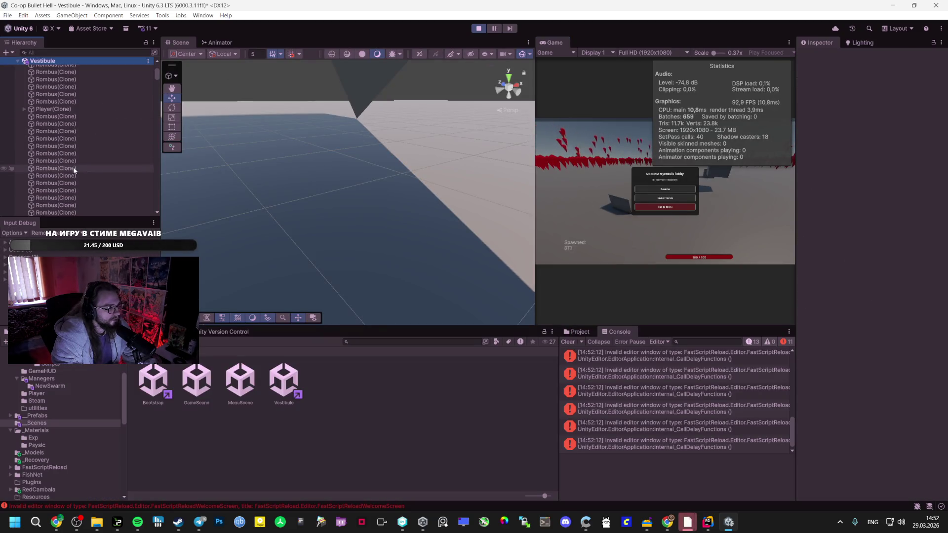
double_click(69, 109)
scroll(375, 163, "down", 10)
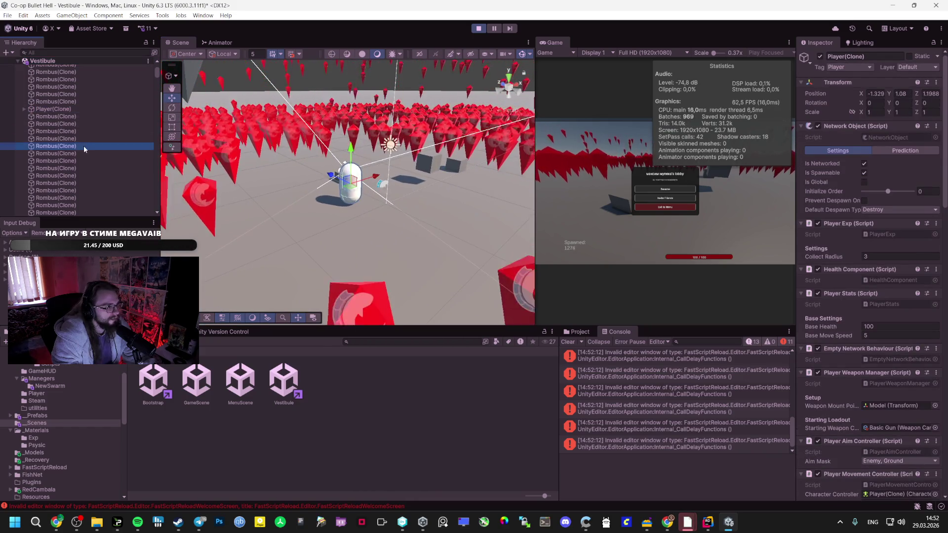
left_click(86, 110)
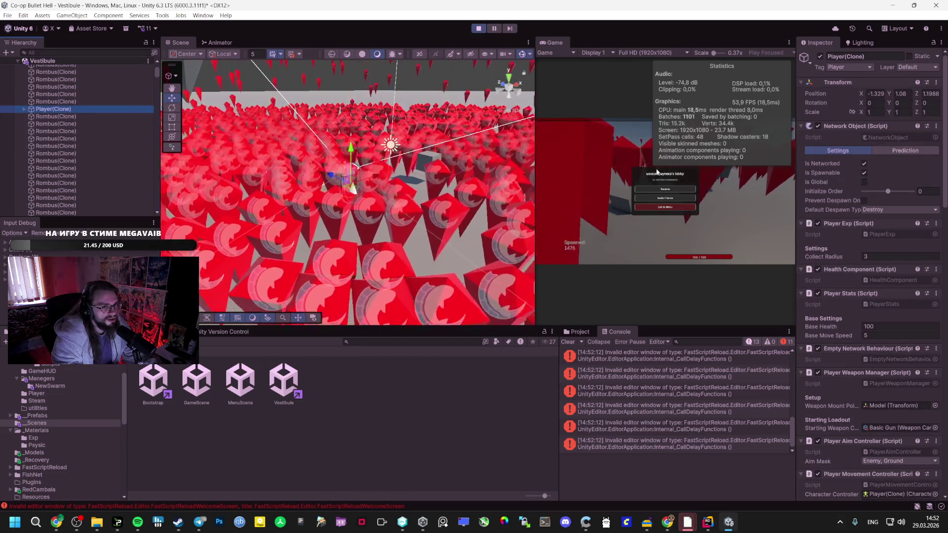
left_click(675, 180)
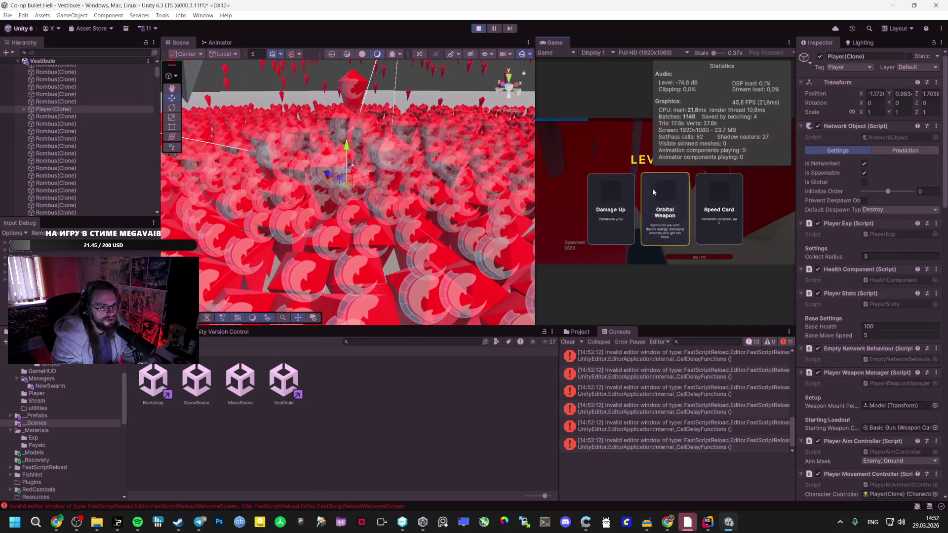
left_click(77, 123)
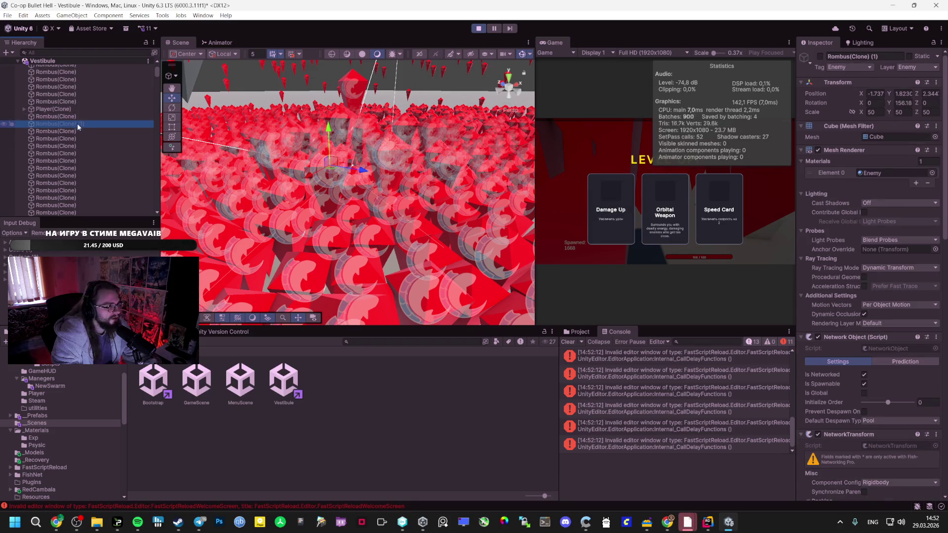
left_click(77, 126)
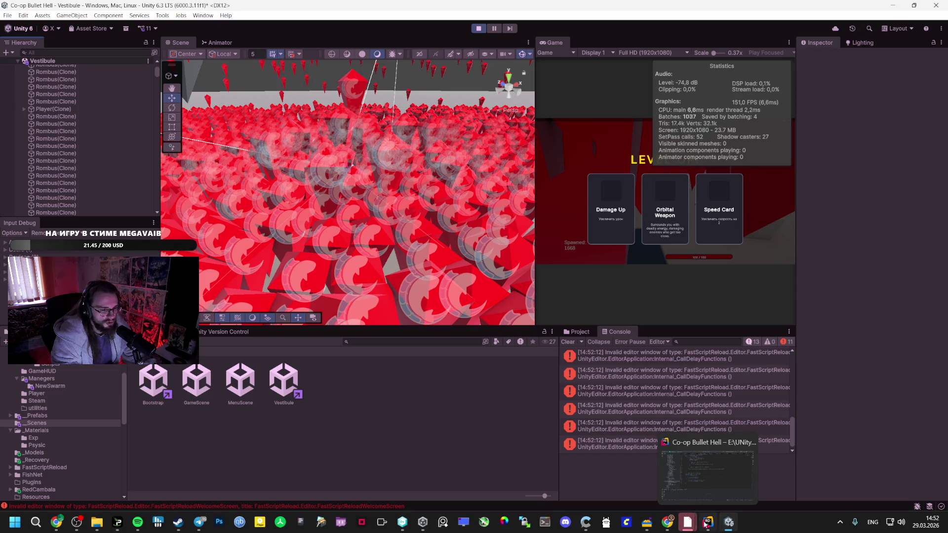
Glance at SimpleEnemyManager.cs, then select and expand the _Managers group.
left_click(719, 528)
scroll(355, 232, "up", 3)
scroll(355, 232, "down", 3)
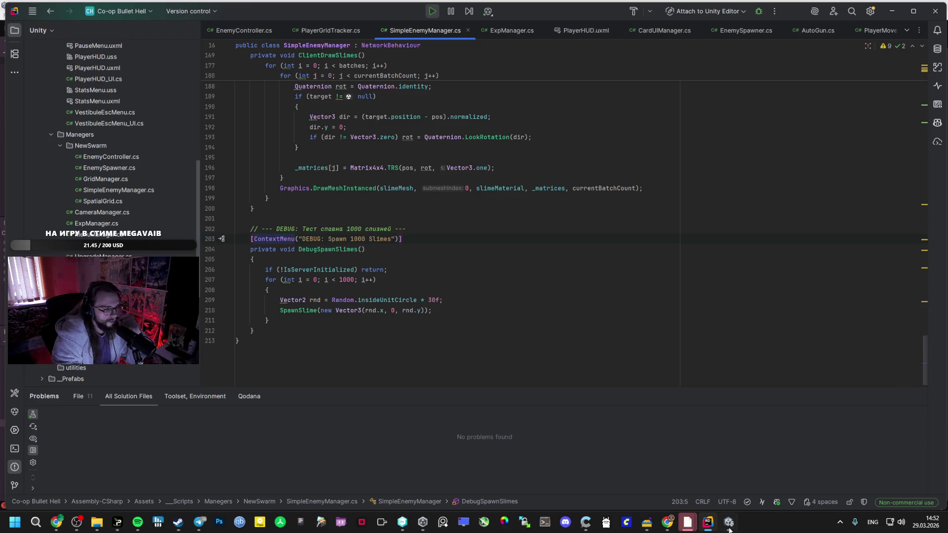
left_click(729, 527)
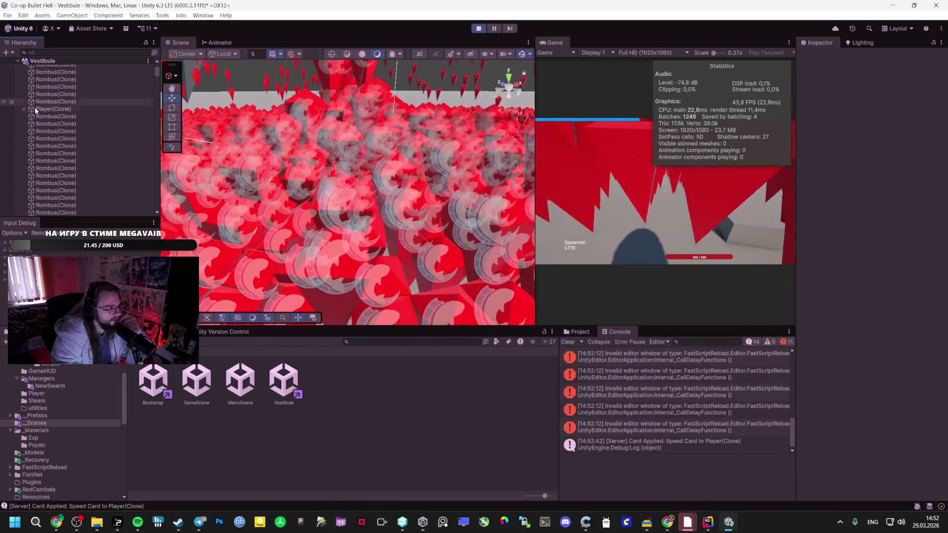
scroll(74, 139, "up", 10)
left_click(51, 159)
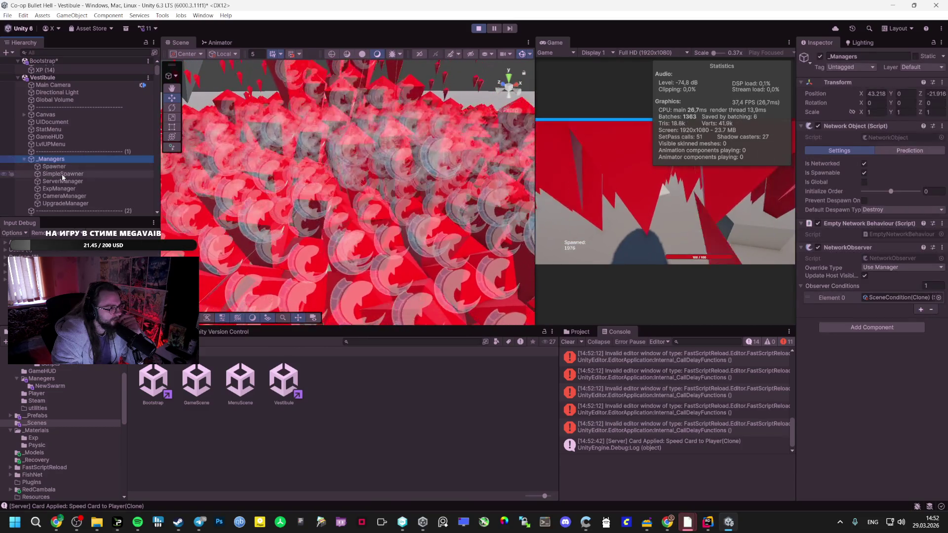
Select SimpleSpawner and take Speed Card, Orbital Weapon and Speed Card level-up upgrades.
left_click(61, 174)
right_click(839, 126)
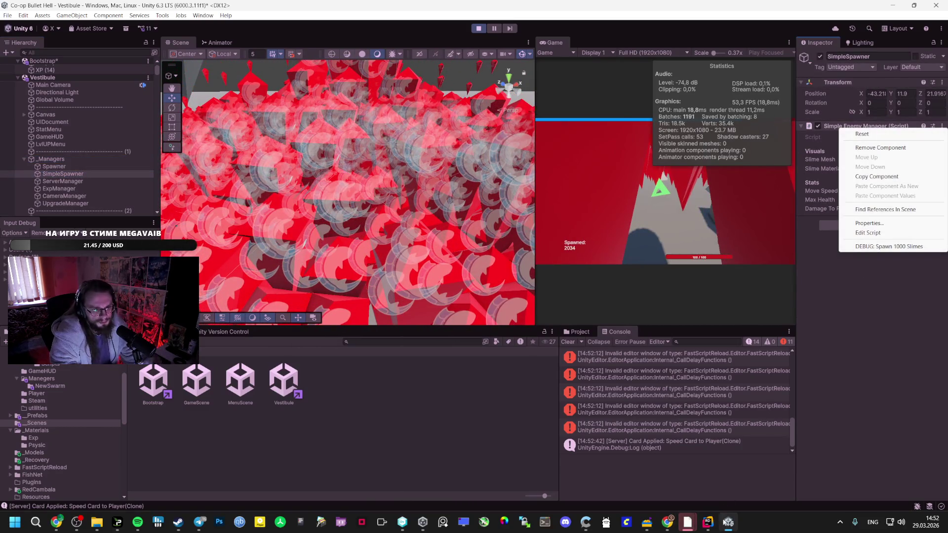
left_click(707, 523)
left_click(729, 522)
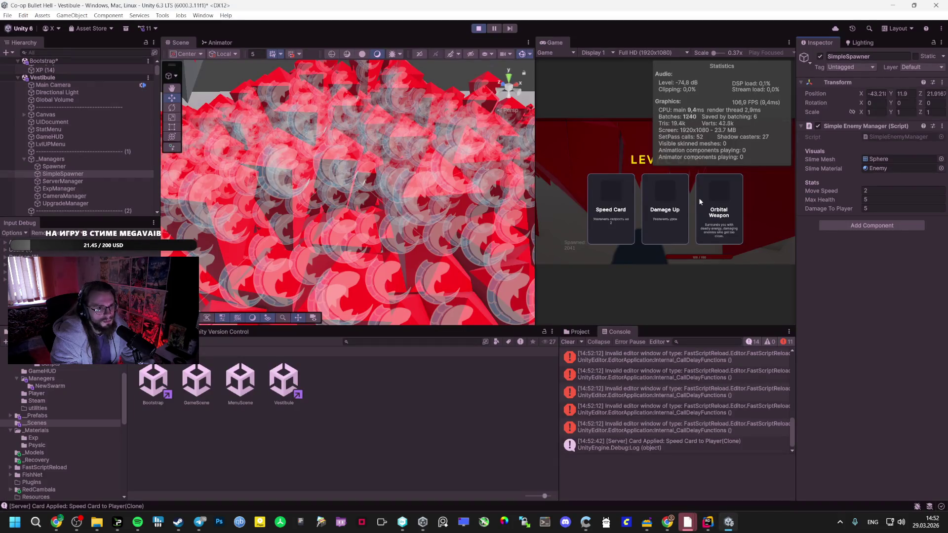
left_click(606, 206)
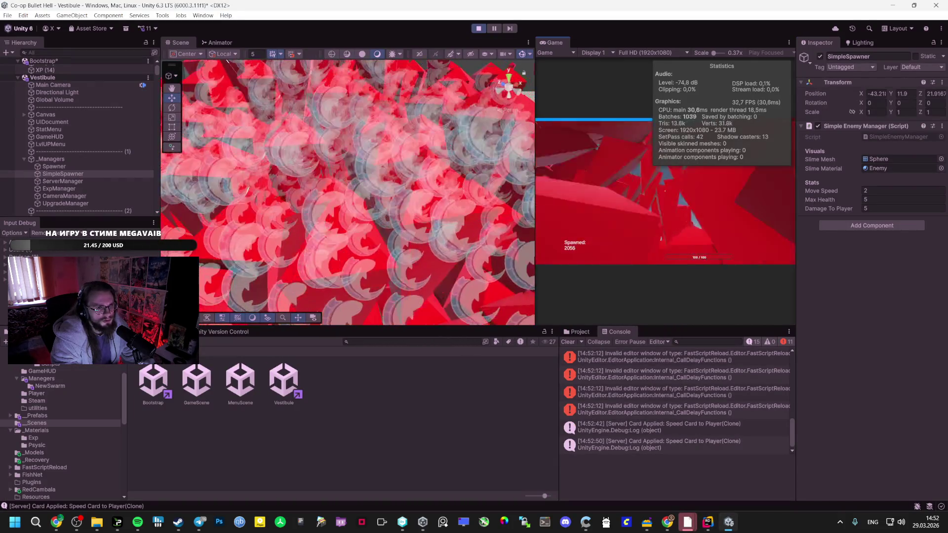
left_click(621, 210)
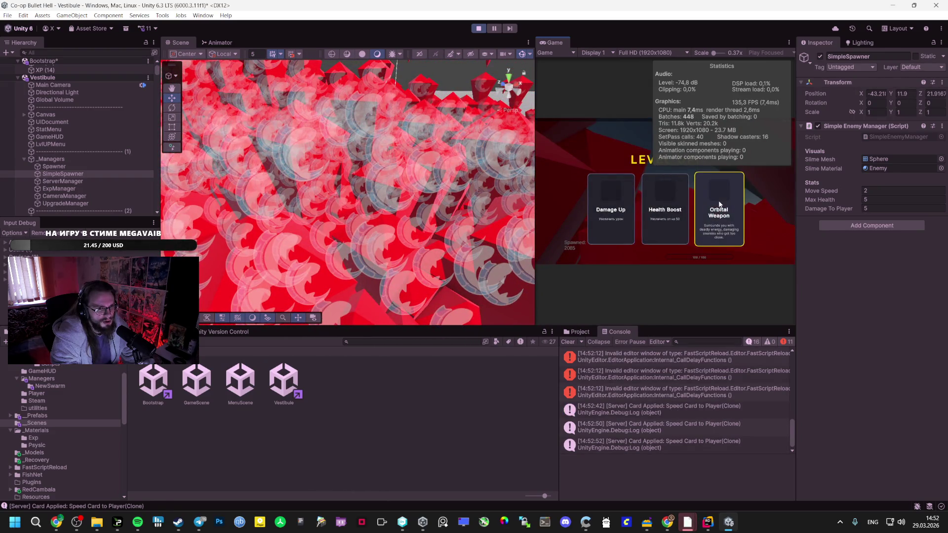
left_click(719, 204)
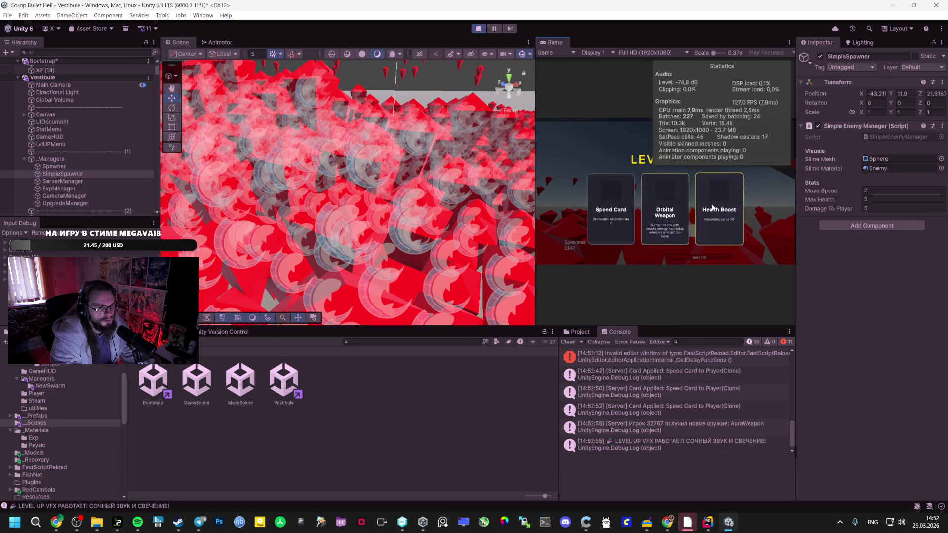
left_click(608, 197)
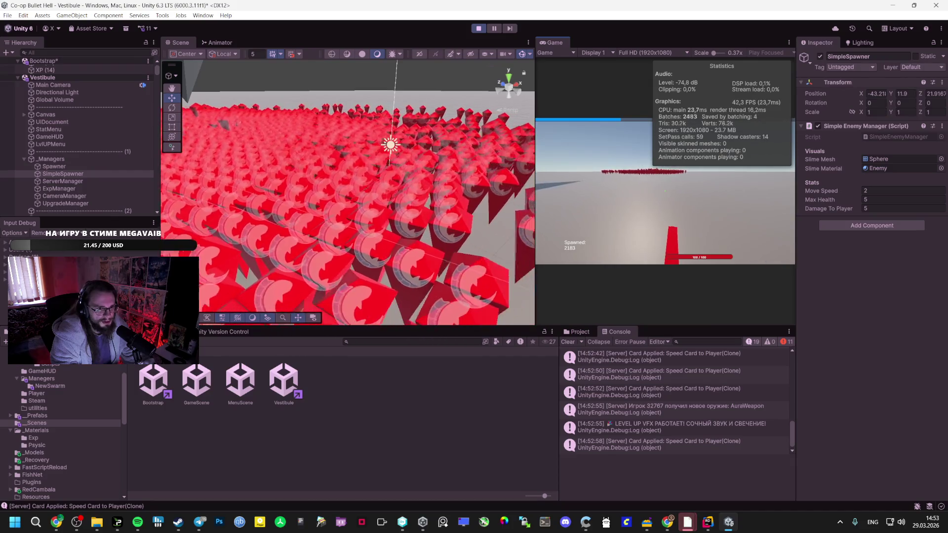
Spawn three batches of 1000 extra slimes from the Simple Enemy Manager menu, resuming play each time.
key("Escape")
right_click(871, 125)
left_click(874, 241)
left_click(677, 188)
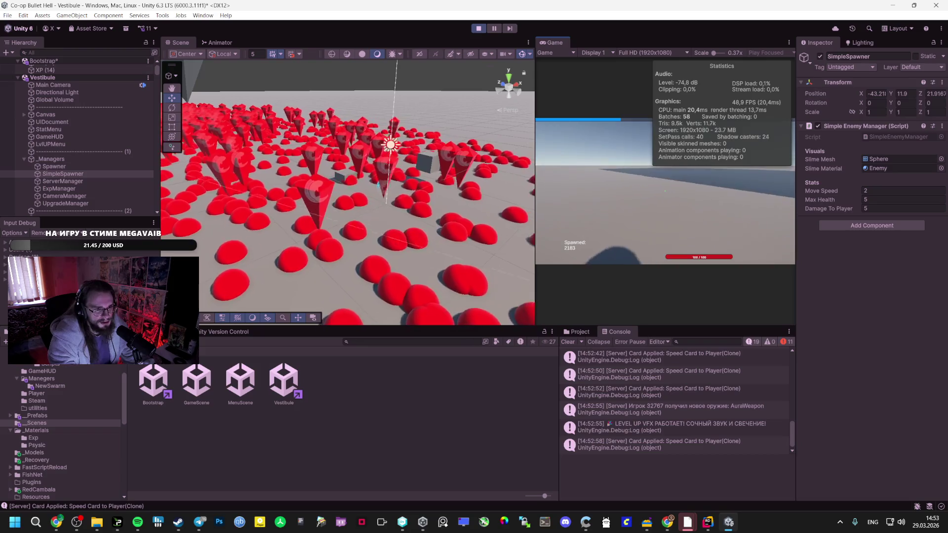
key("Escape")
right_click(883, 125)
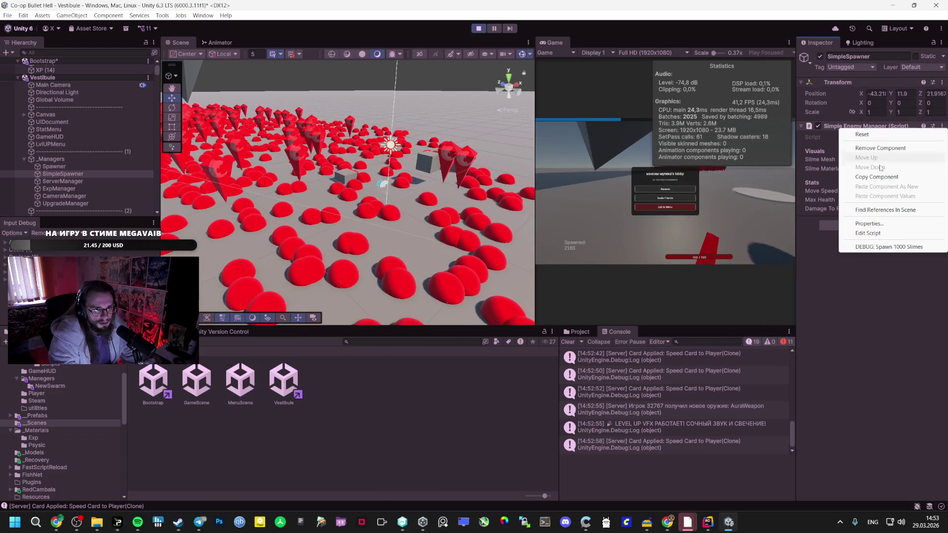
left_click(887, 246)
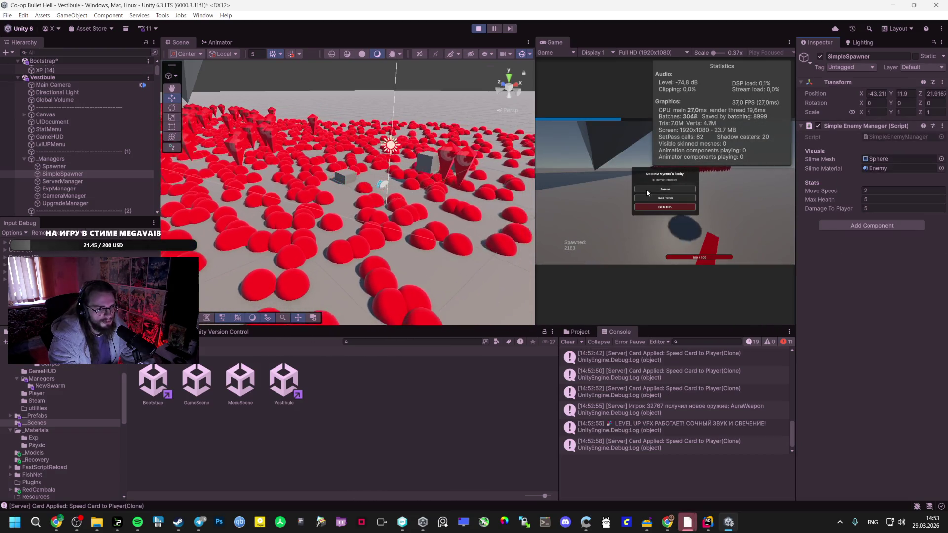
left_click(650, 188)
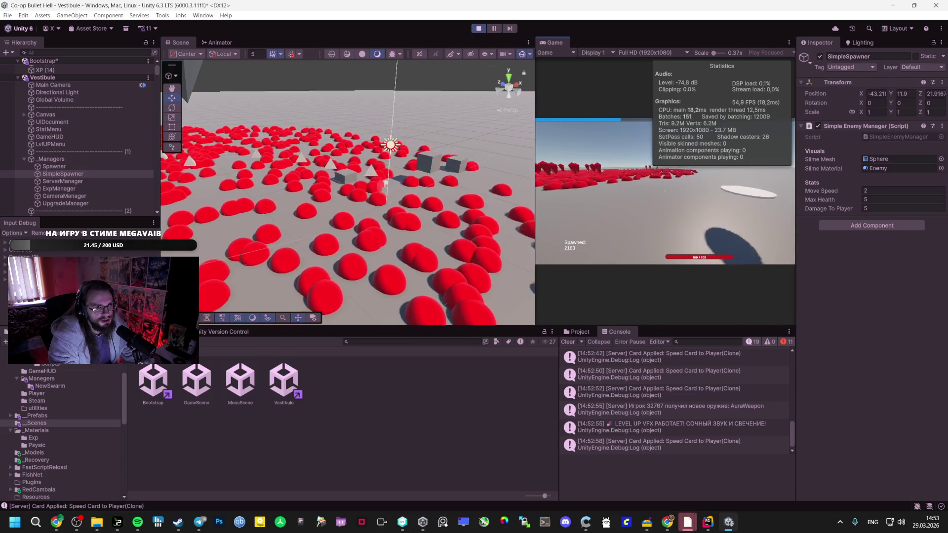
key("Escape")
right_click(860, 125)
left_click(872, 244)
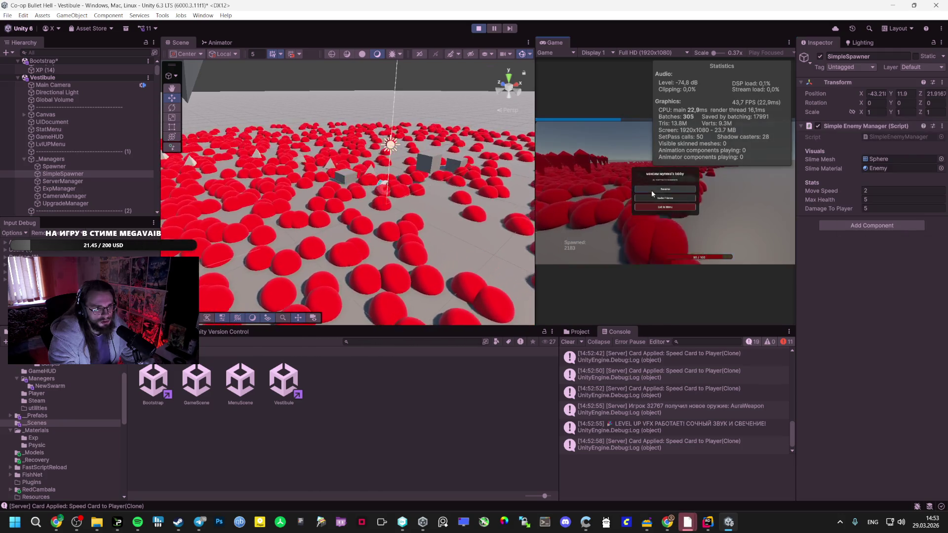
left_click(665, 189)
Maximize the Game view and resume gameplay from the lobby menu.
key("Escape")
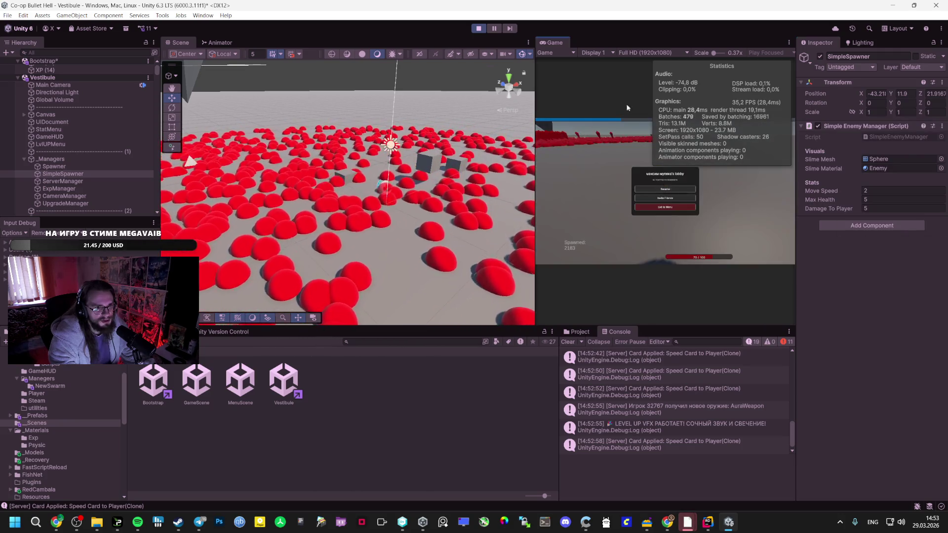
double_click(549, 43)
key("Escape")
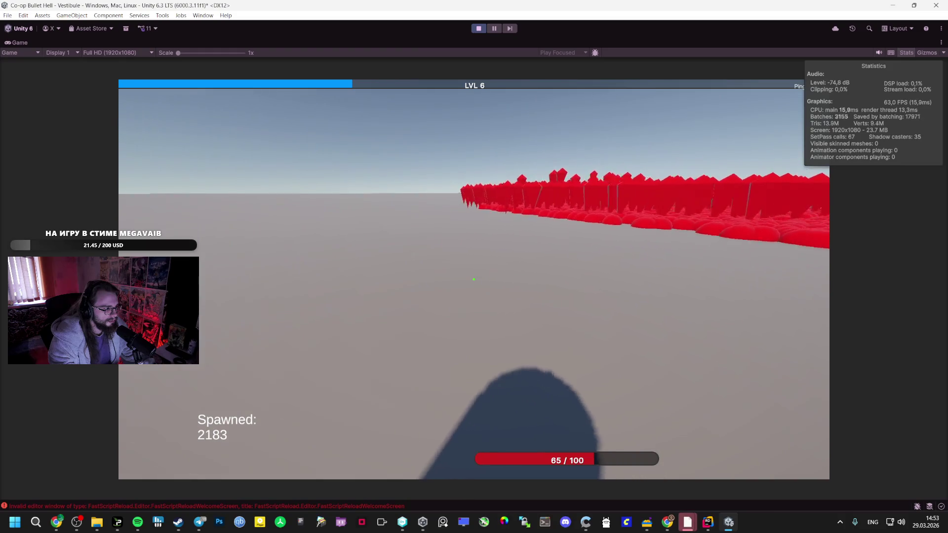
Pause the level-6 game on its lobby menu and bring up Steam's taskbar jump list.
key("Escape")
mouse_move(178, 521)
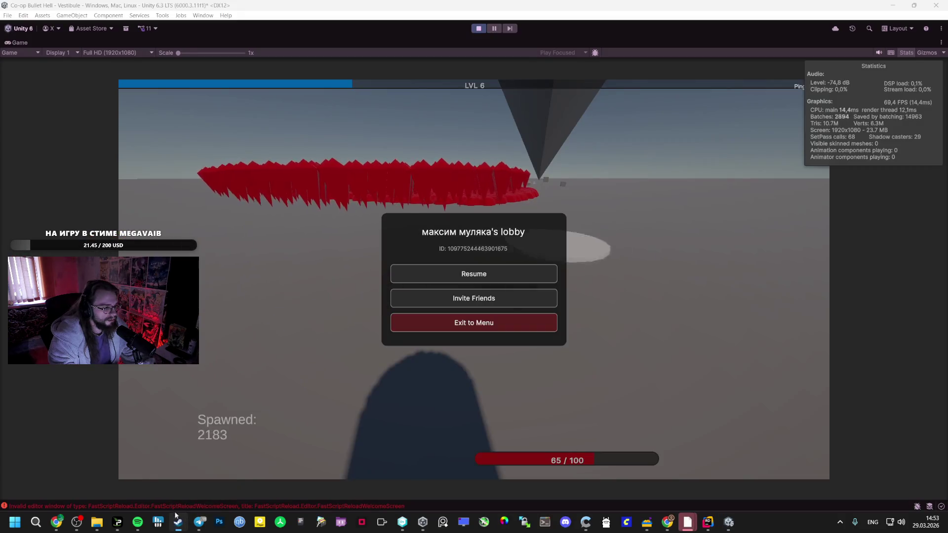
right_click(178, 522)
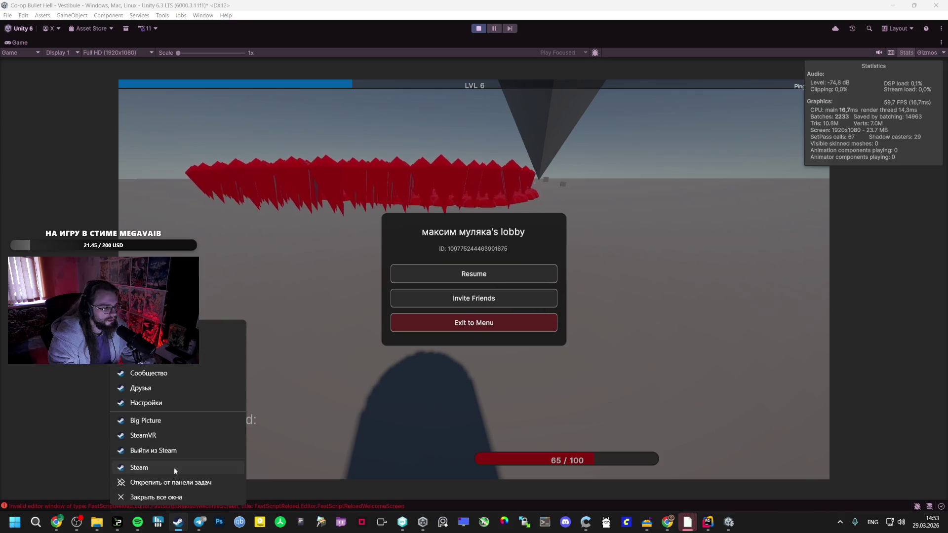
Open the Steam profile's inventory on the Counter-Strike 2 tab.
left_click(173, 467)
mouse_move(245, 33)
left_click(236, 124)
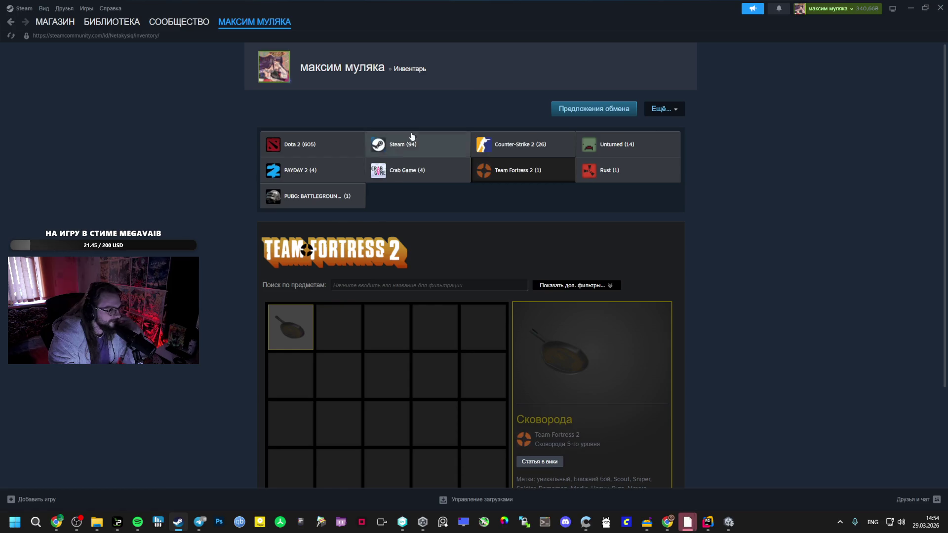
left_click(520, 145)
View the Кейс «Революция» case and Zeus x27 details, then minimize Steam and dismiss the pause menu.
left_click(322, 326)
scroll(326, 321, "down", 5)
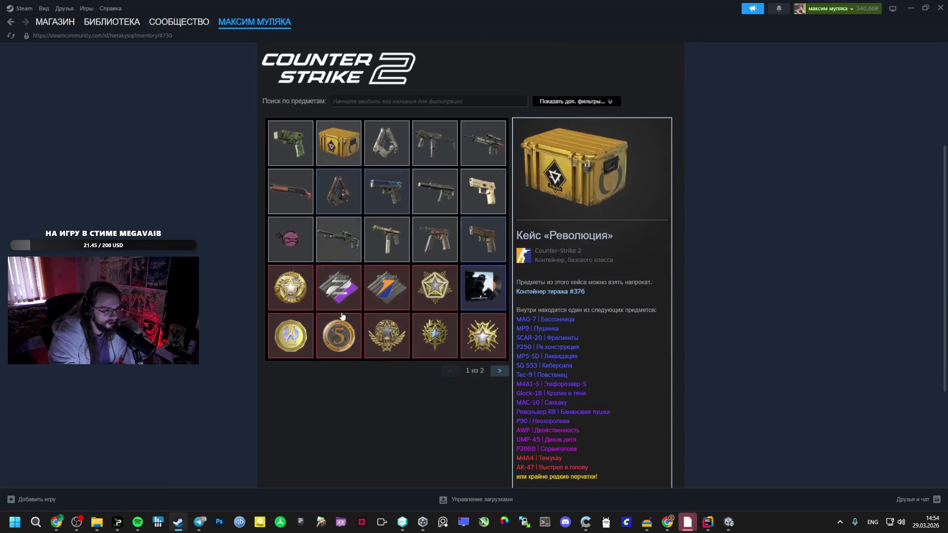
scroll(348, 286, "up", 4)
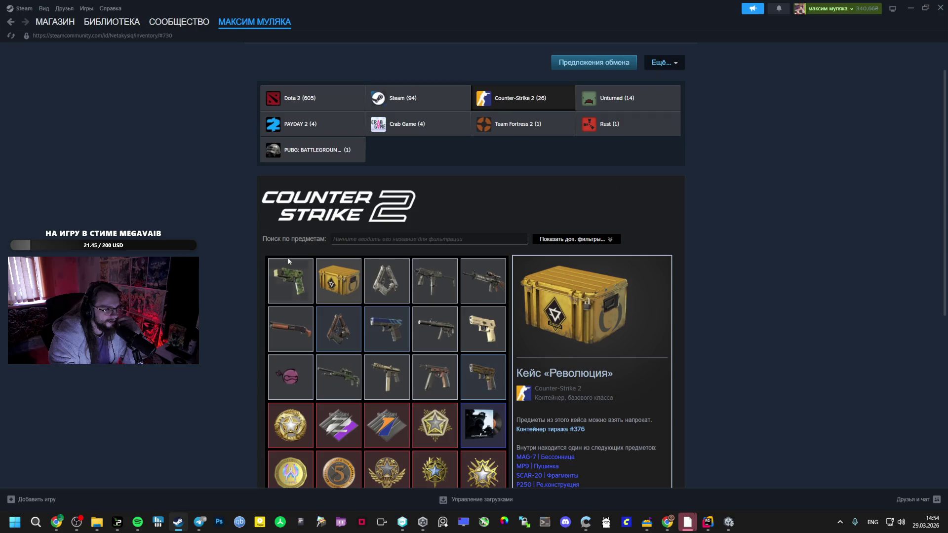
left_click(289, 268)
scroll(289, 268, "down", 4)
scroll(442, 270, "up", 4)
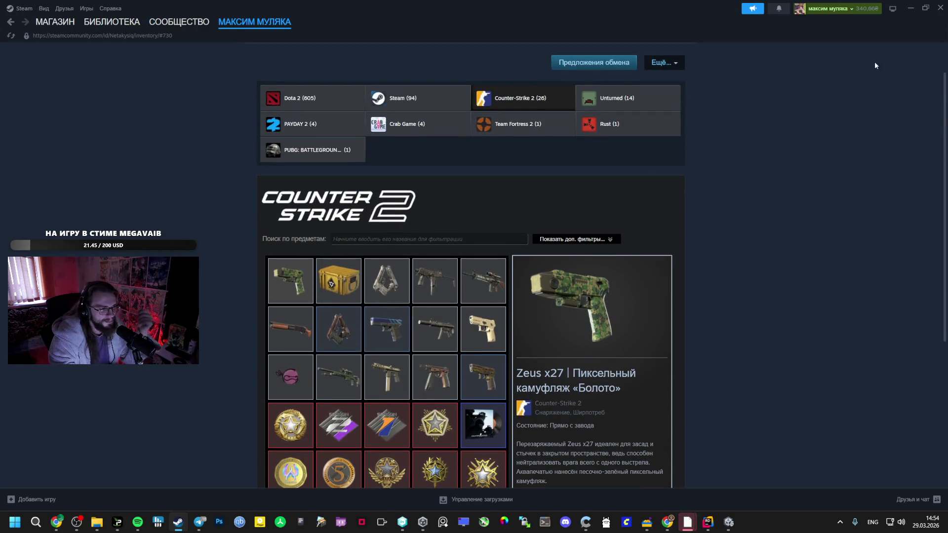
left_click(914, 6)
left_click(491, 272)
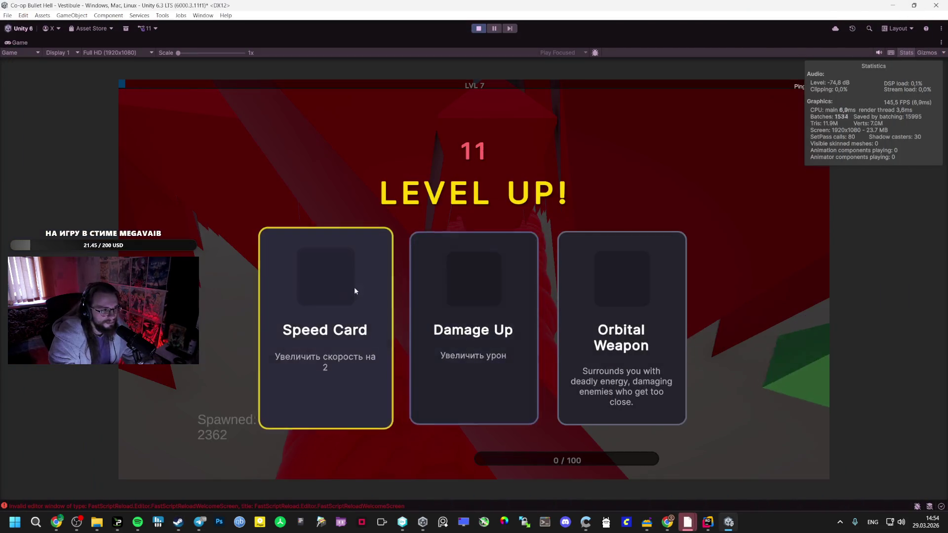
Choose the Speed Card on the level-7 Level Up screen, then exit Play mode with Ctrl+P.
left_click(338, 328)
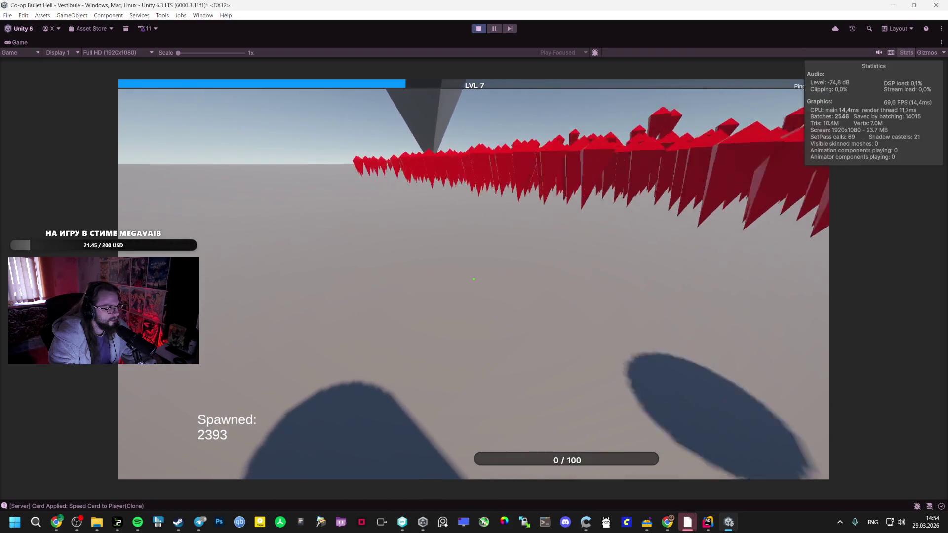
key("Escape")
key("ctrl+p")
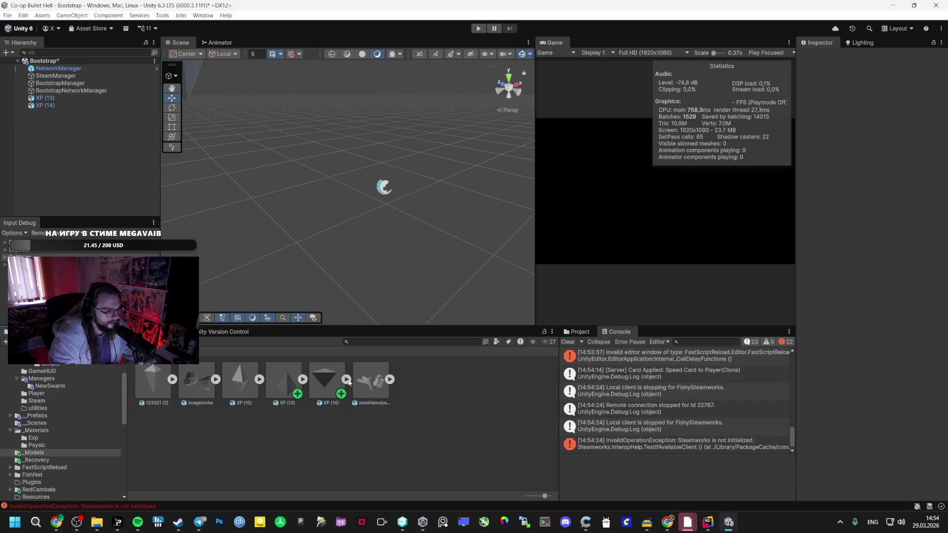
Delete the extra Circle object and the XP (13) and XP (14) pickups.
left_click_drag(371, 384, 383, 271)
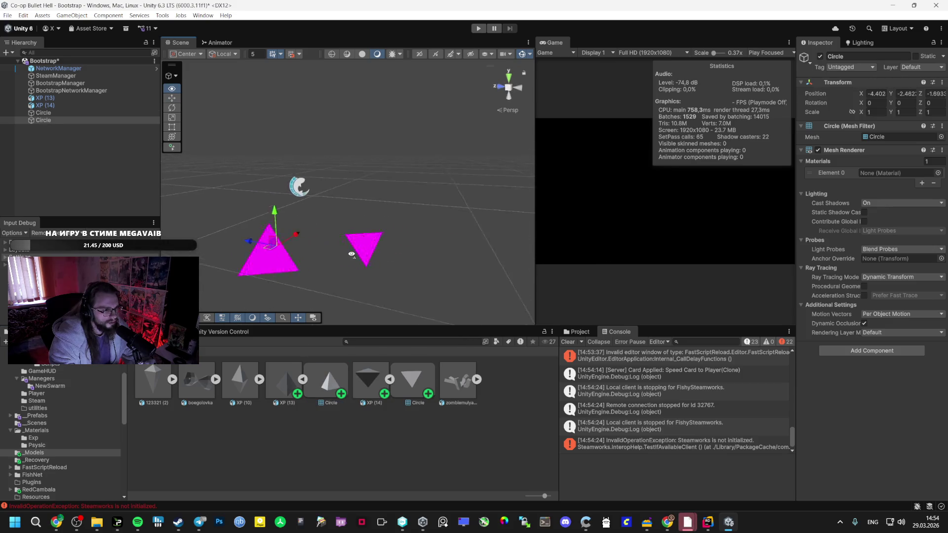
key("Delete")
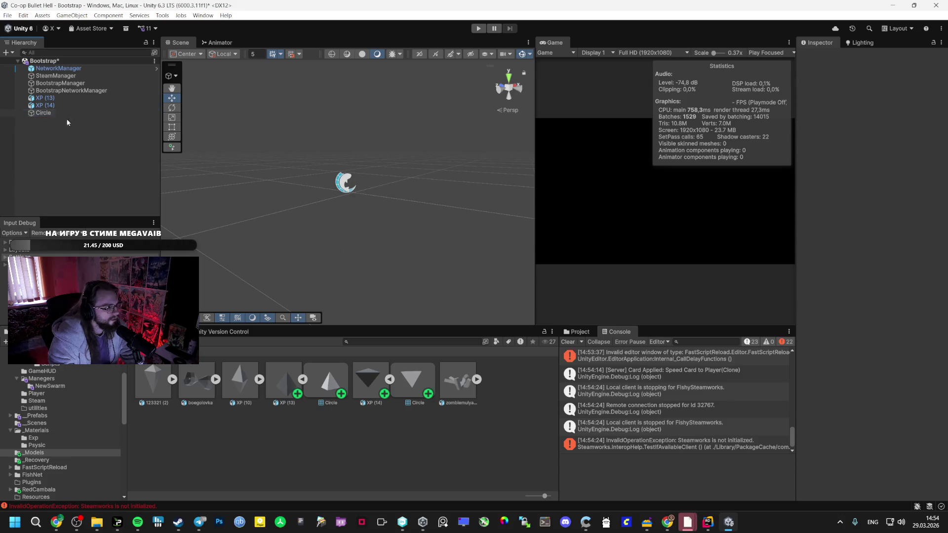
left_click(46, 105, "shift")
key("Delete")
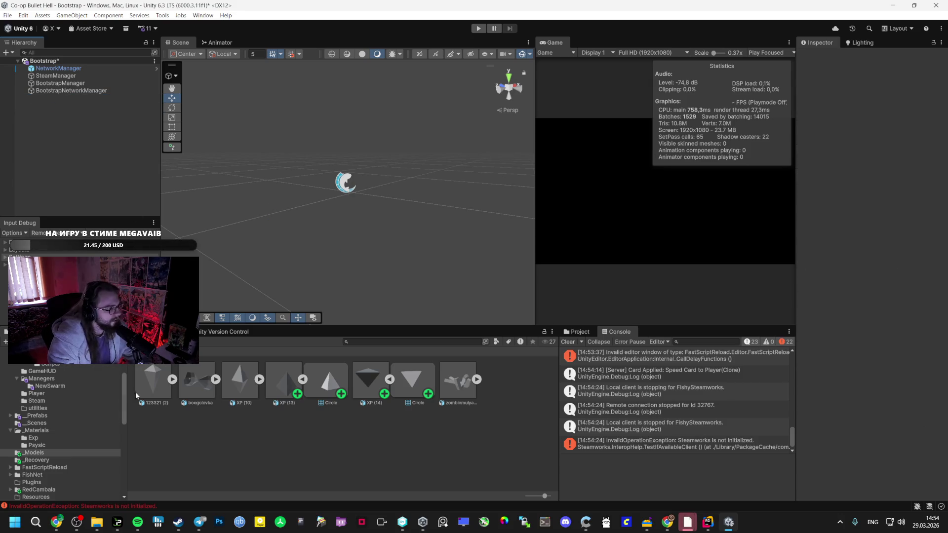
left_click(57, 423)
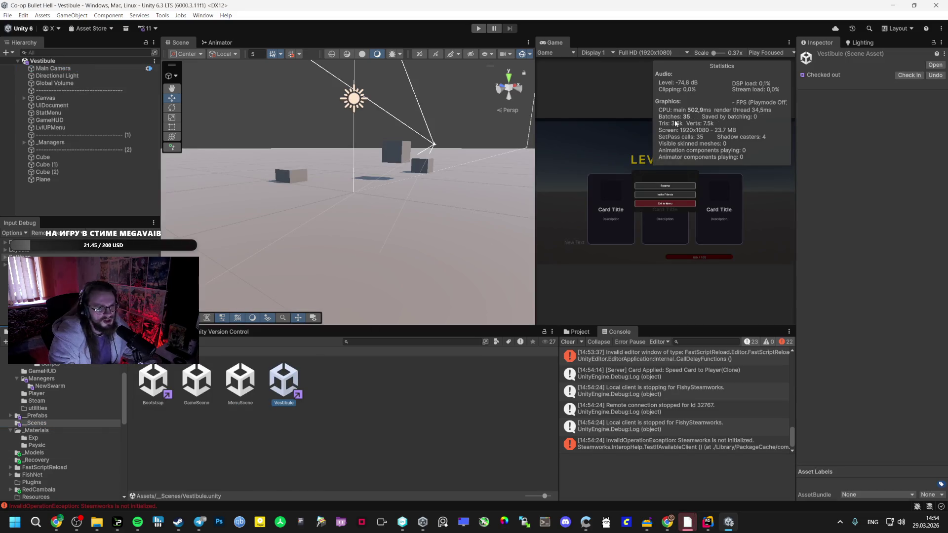
Set ExpManager's Exp Mesh to Circle, then open Bootstrap and press Play.
left_click(49, 172)
left_click_drag(54, 179, 64, 147)
left_click(31, 143)
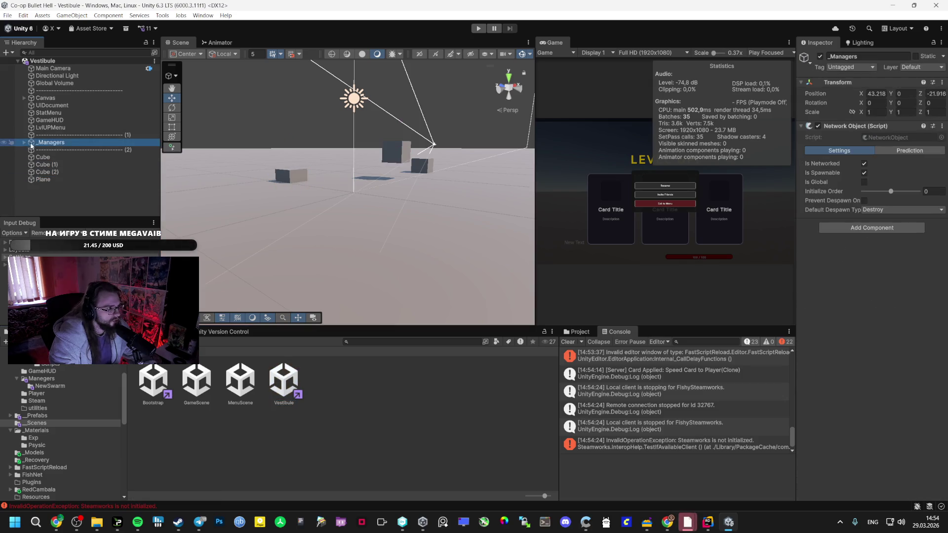
left_click(58, 172)
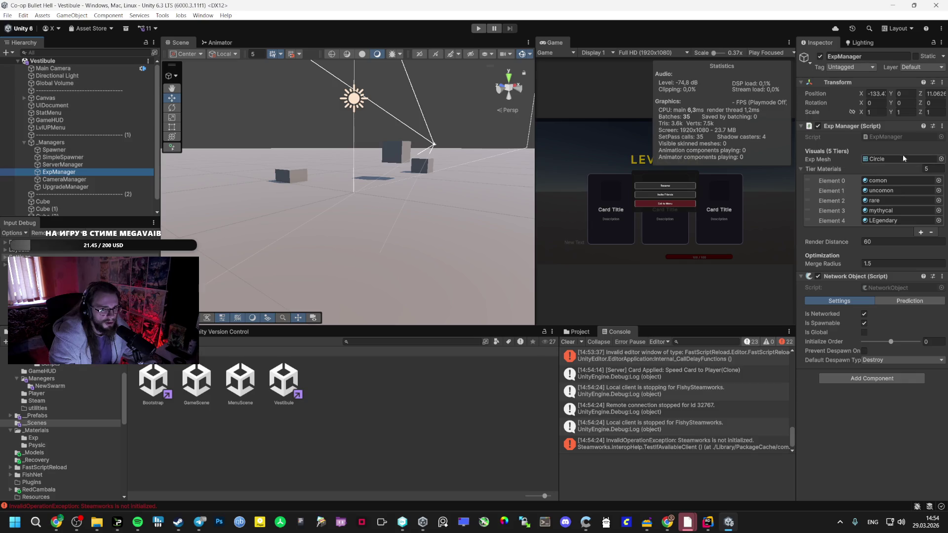
left_click(940, 159)
double_click(664, 206)
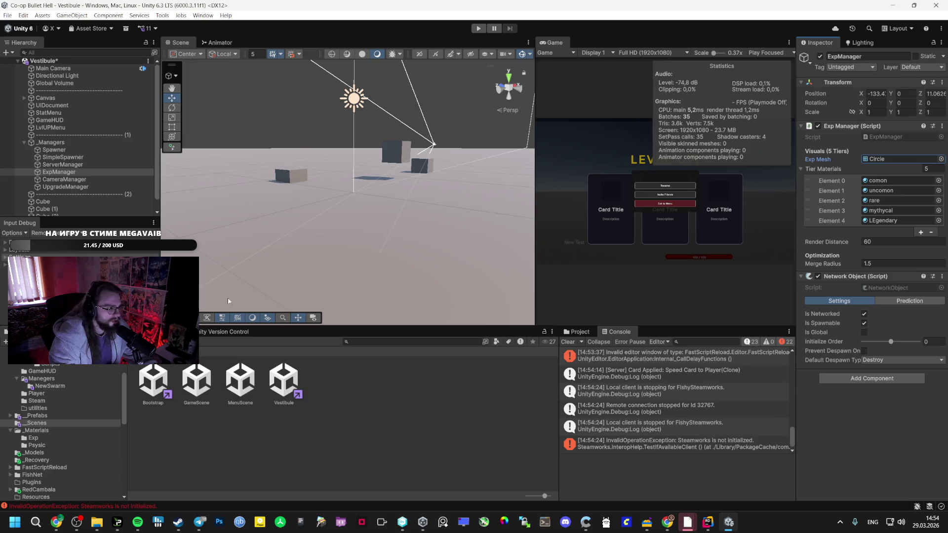
double_click(153, 383)
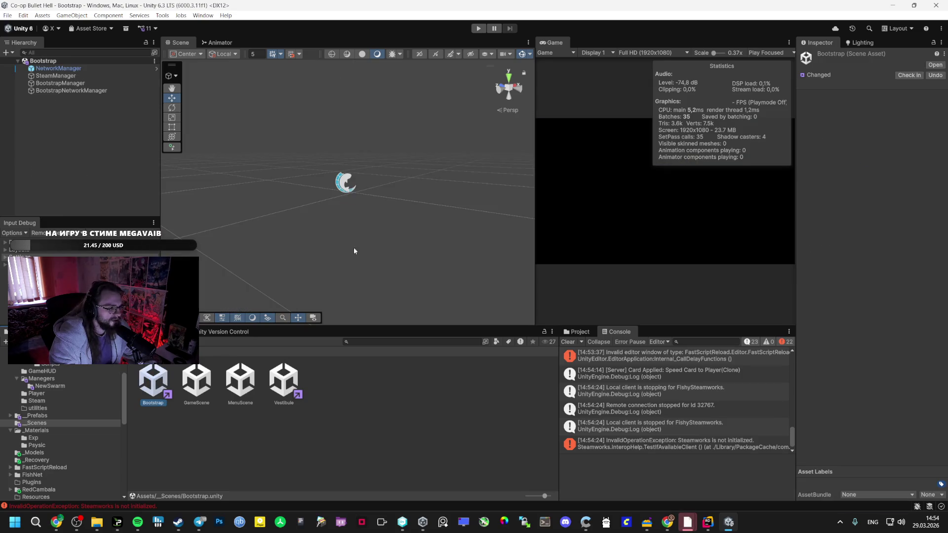
left_click(477, 30)
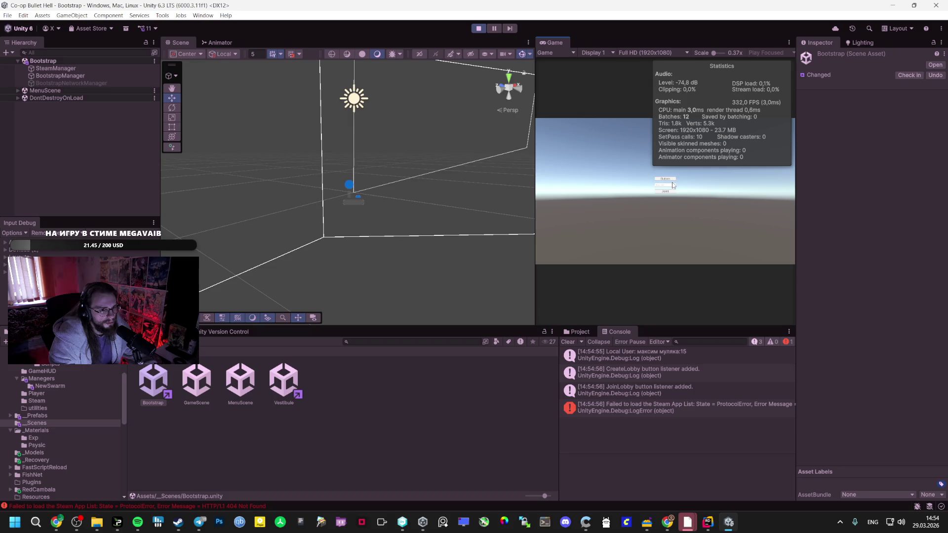
Maximize the Game view, resume, and pick Speed Card, Orbital Weapon, Speed Card, Orbital Weapon on successive level-ups.
double_click(563, 42)
left_click(510, 269)
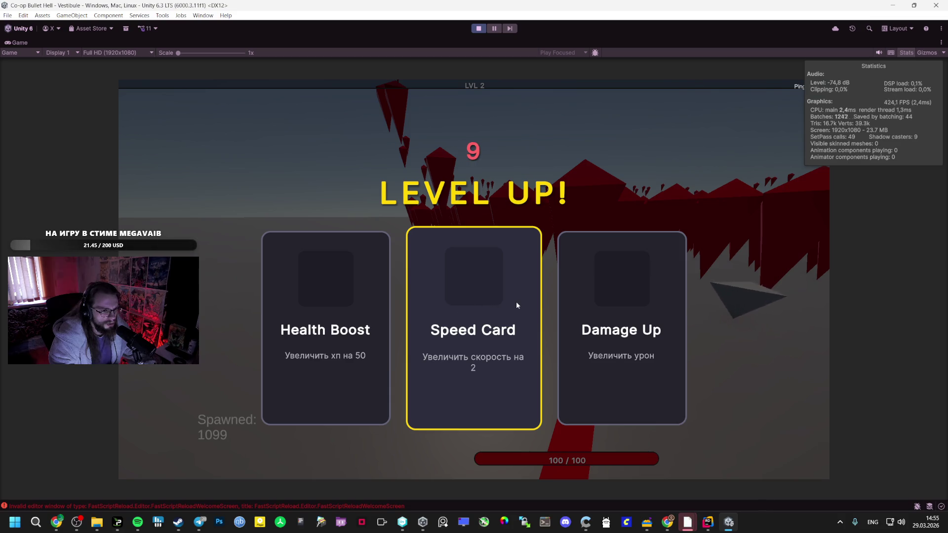
left_click(516, 302)
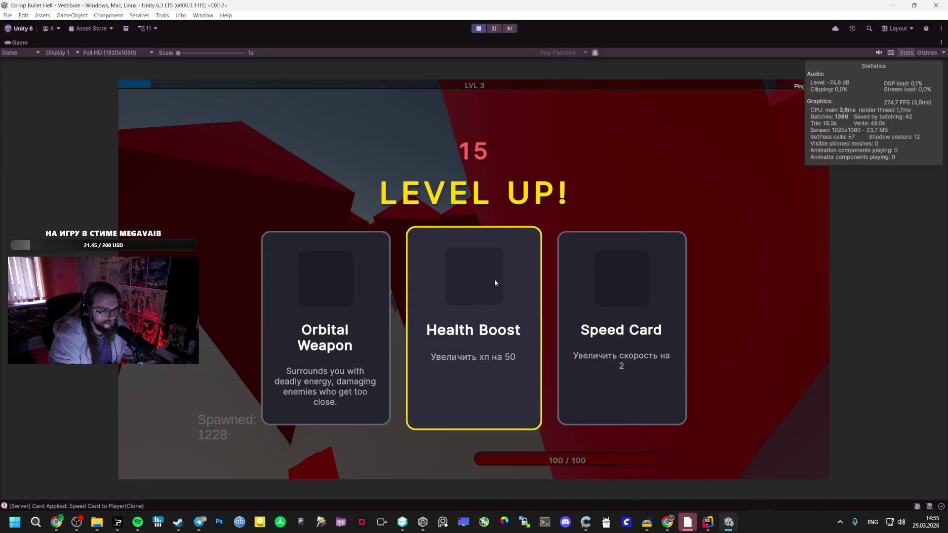
left_click(330, 306)
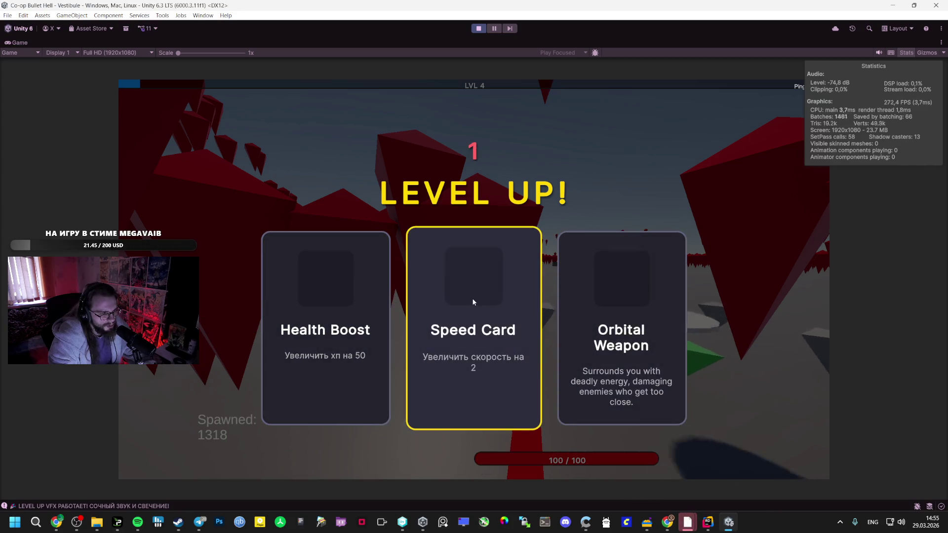
left_click(472, 303)
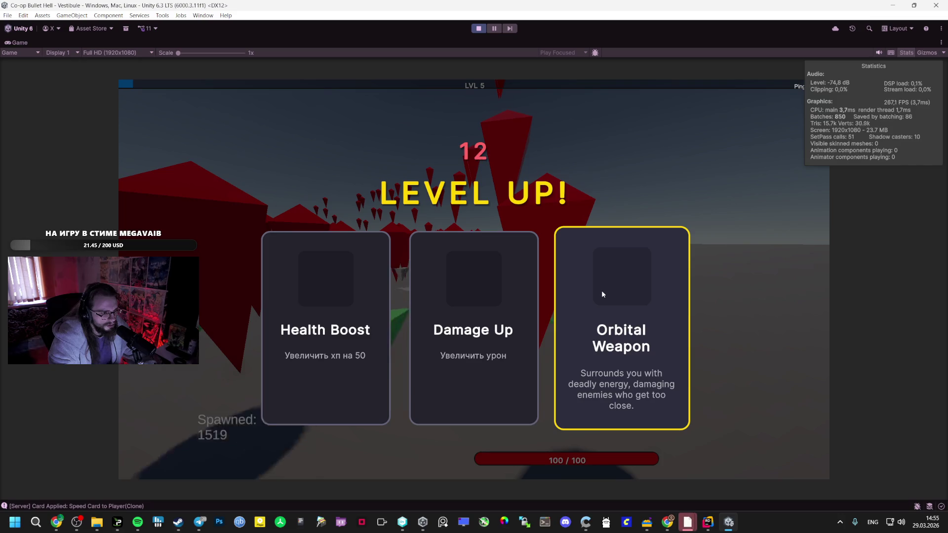
left_click(601, 291)
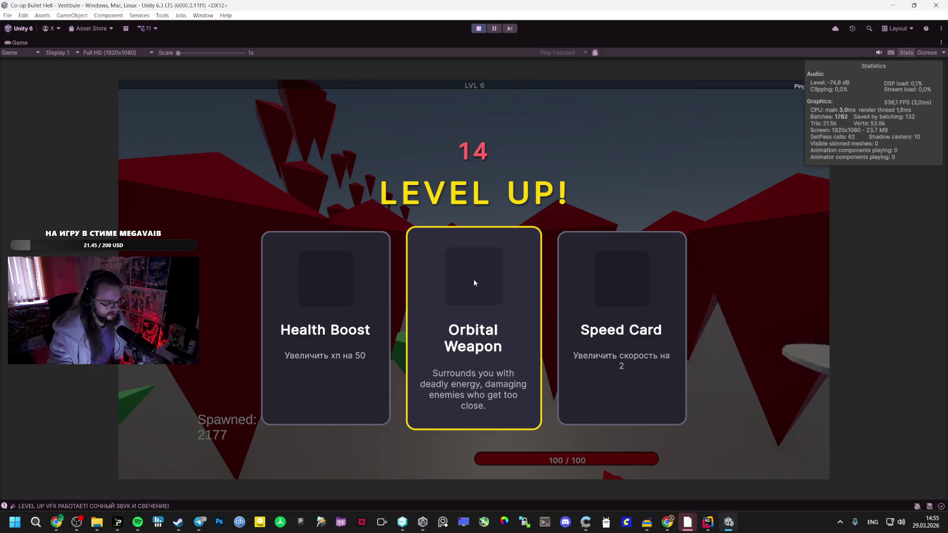
Start and cancel a screenshot capture, then bring the Chrome search window forward.
key("super+shift+s")
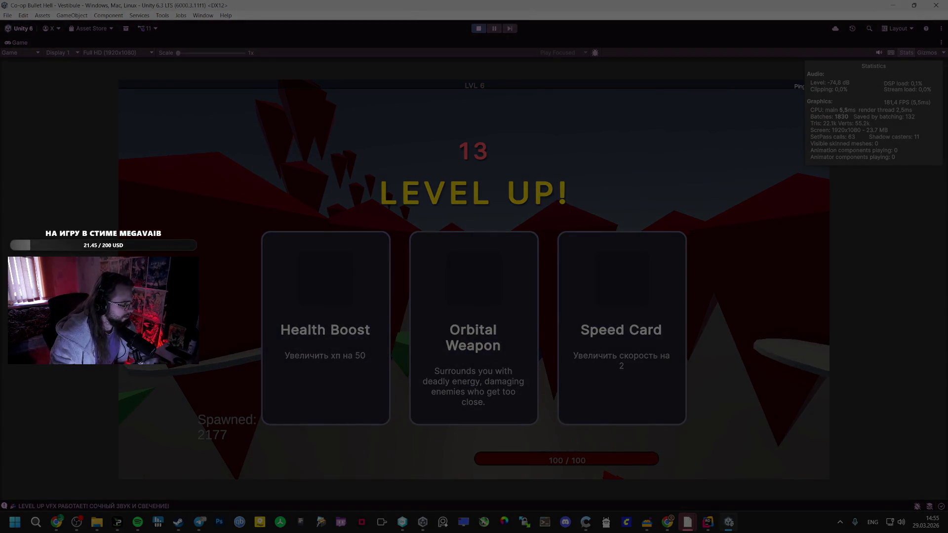
key("Escape")
left_click(56, 522)
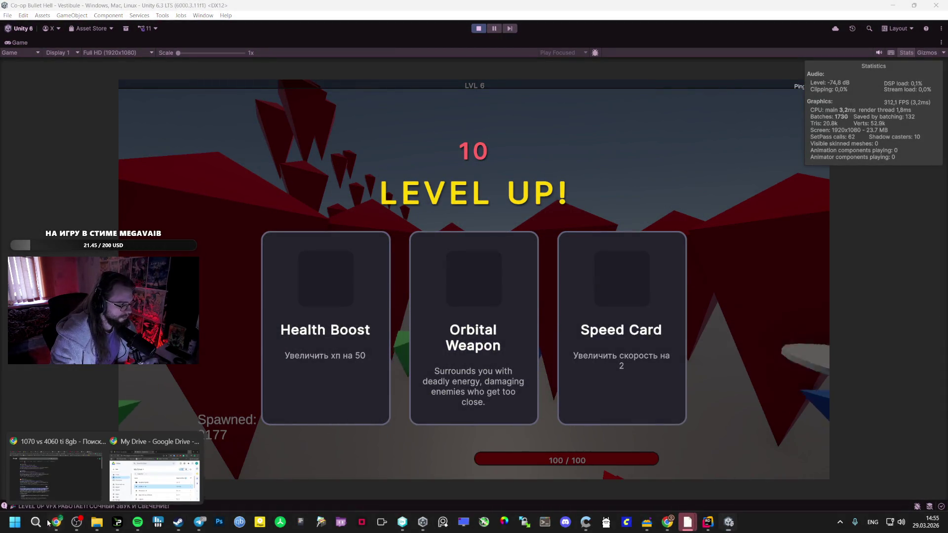
left_click(53, 494)
Pan the Miro board to the small text note and paste the chat screenshot there.
left_click(166, 9)
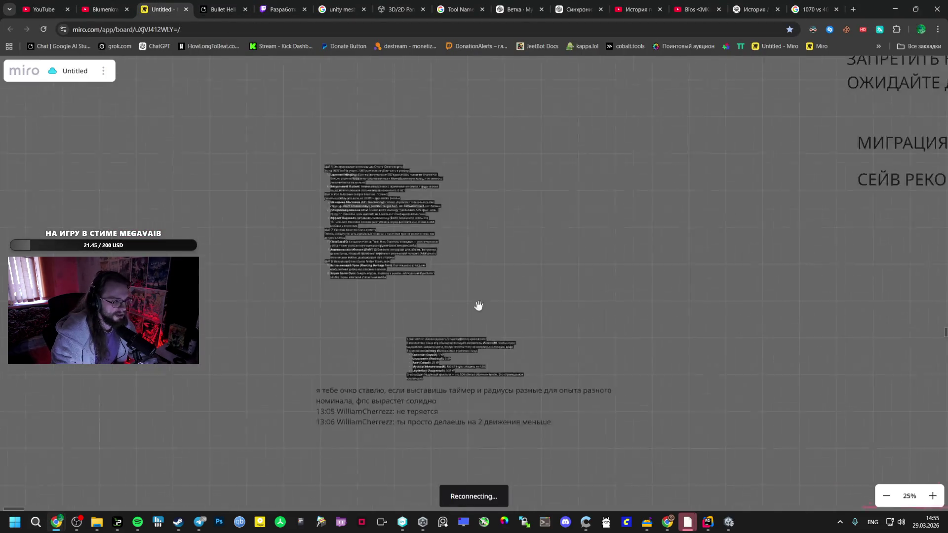
scroll(674, 303, "down", 8)
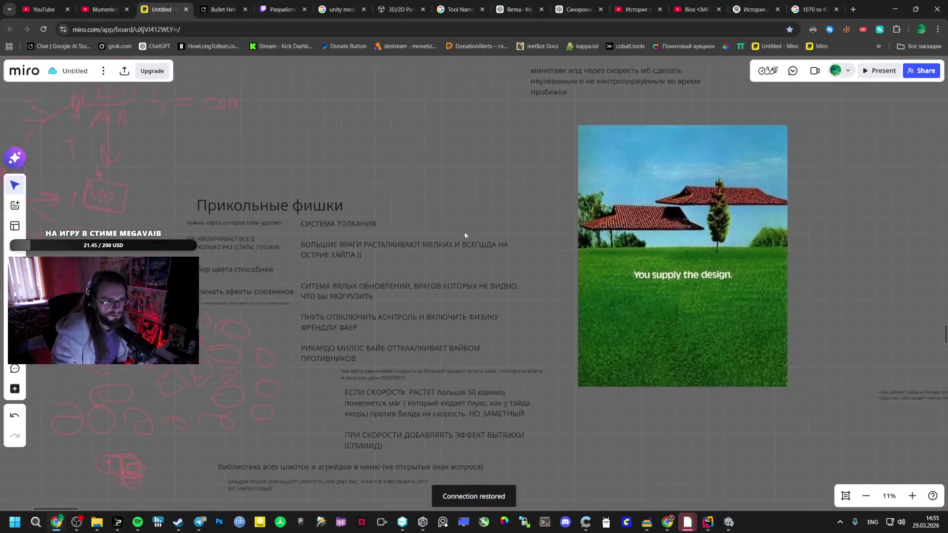
left_click_drag(782, 266, 480, 130)
scroll(213, 182, "up", 6)
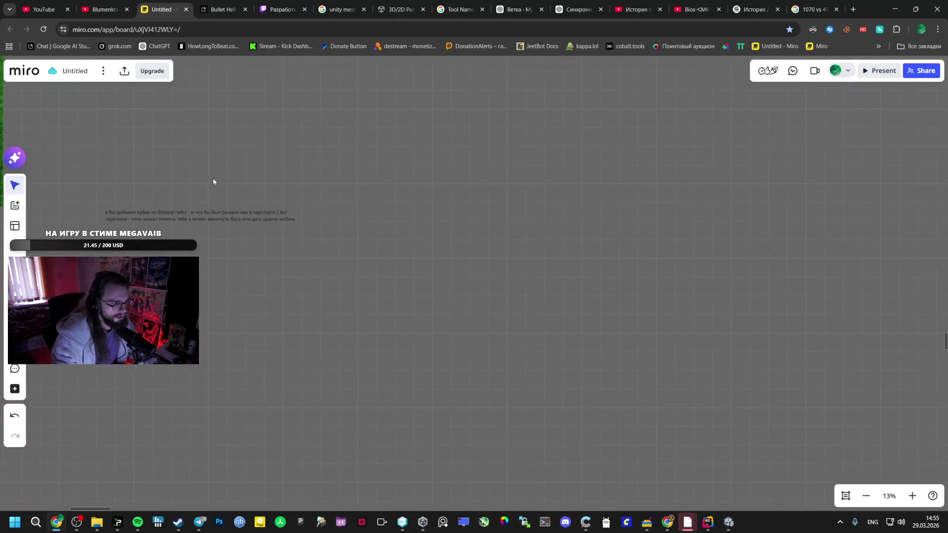
key("ctrl+v")
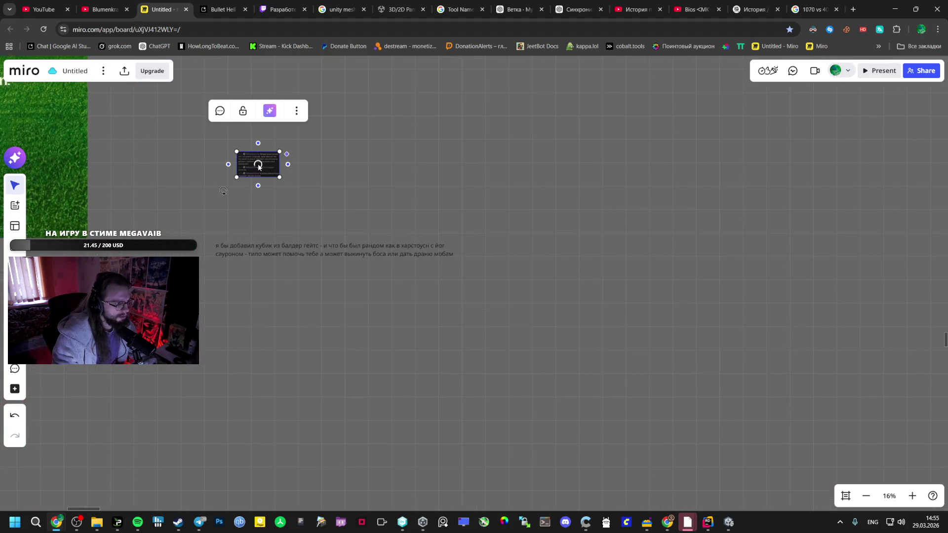
Set the POTATO PC heading's font size to 288.
scroll(266, 175, "down", 6)
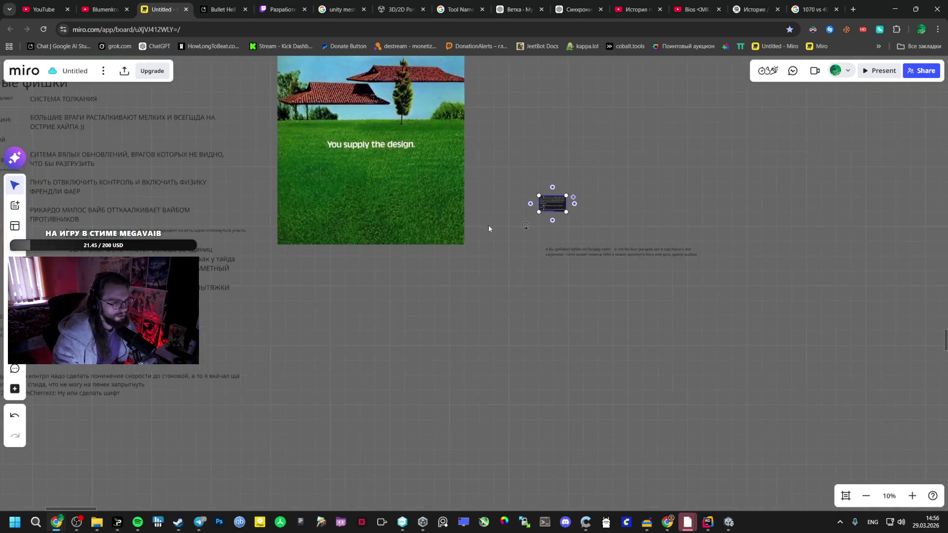
scroll(527, 182, "up", 1)
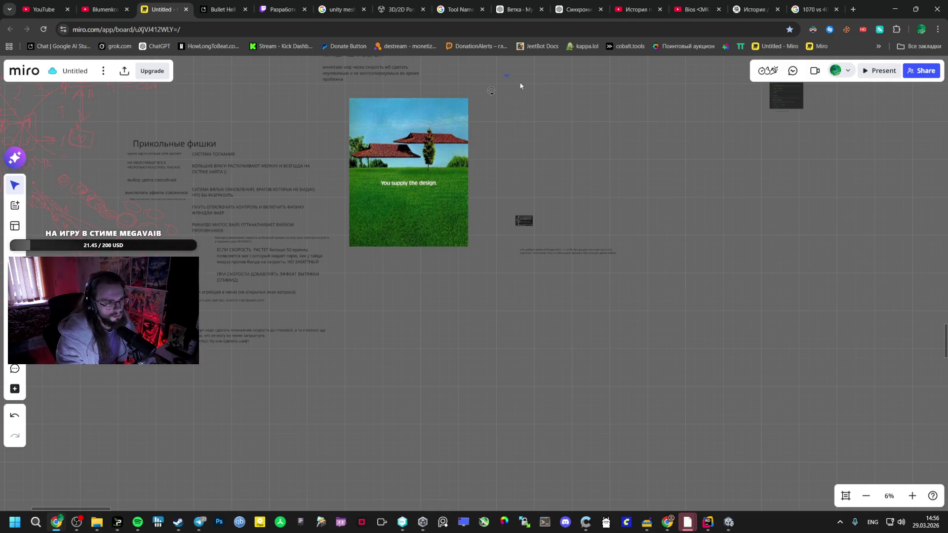
scroll(520, 86, "up", 5)
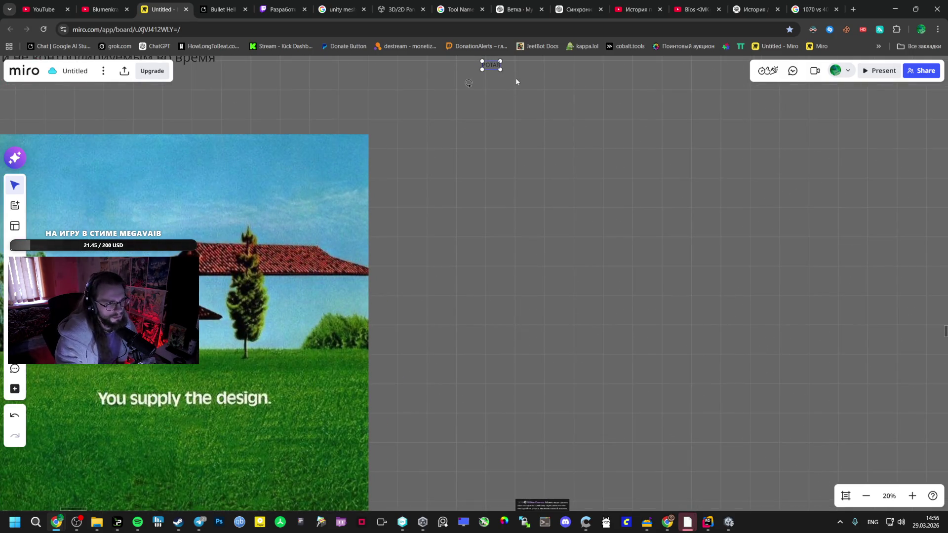
scroll(459, 135, "down", 3)
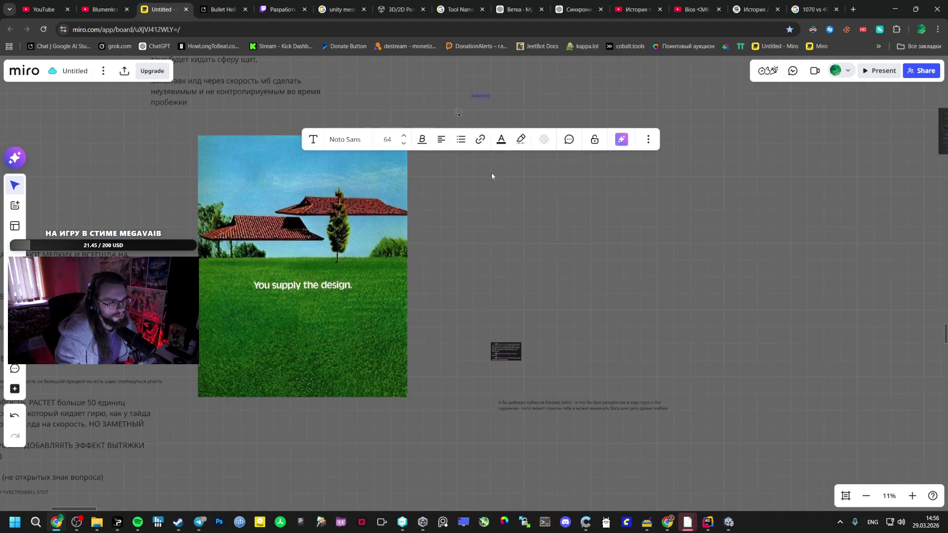
left_click(395, 141)
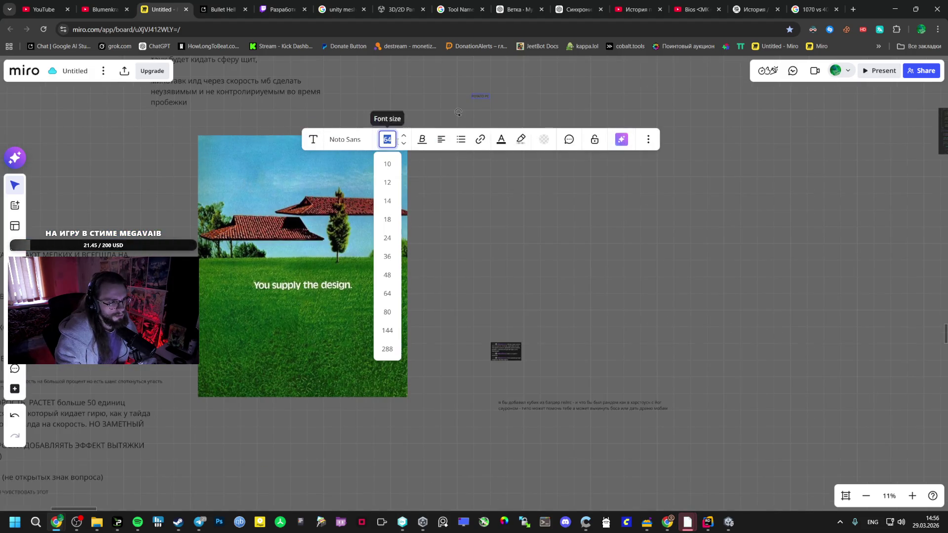
left_click(387, 347)
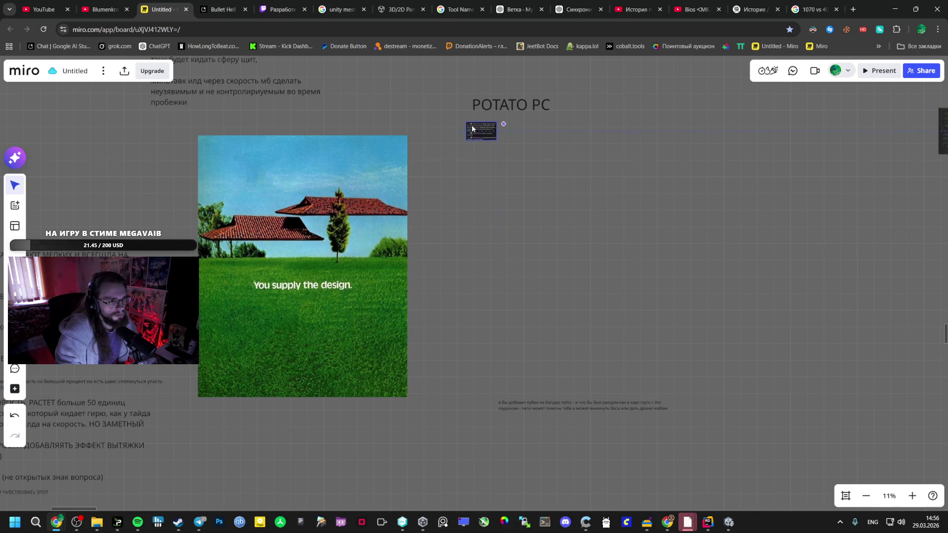
Drag the chat notes text to sit under the POTATO PC heading.
scroll(355, 239, "left", 10)
scroll(402, 239, "up", 2)
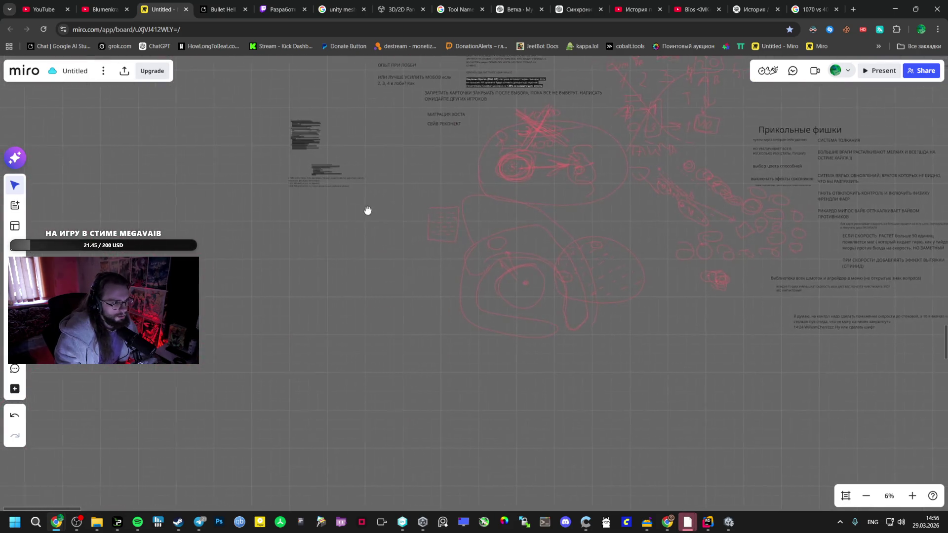
scroll(314, 190, "up", 5)
scroll(378, 208, "right", 10)
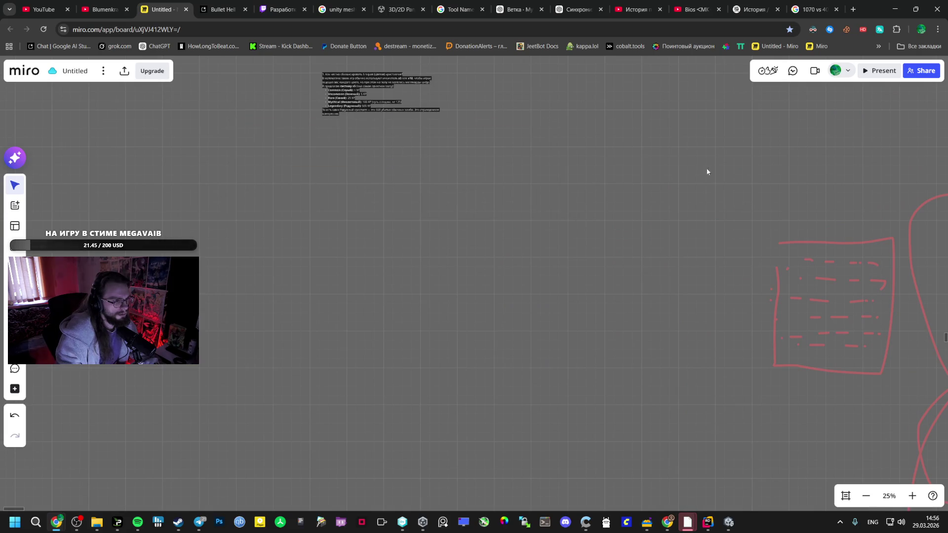
scroll(341, 275, "down", 5)
scroll(631, 250, "right", 10)
scroll(380, 209, "down", 2)
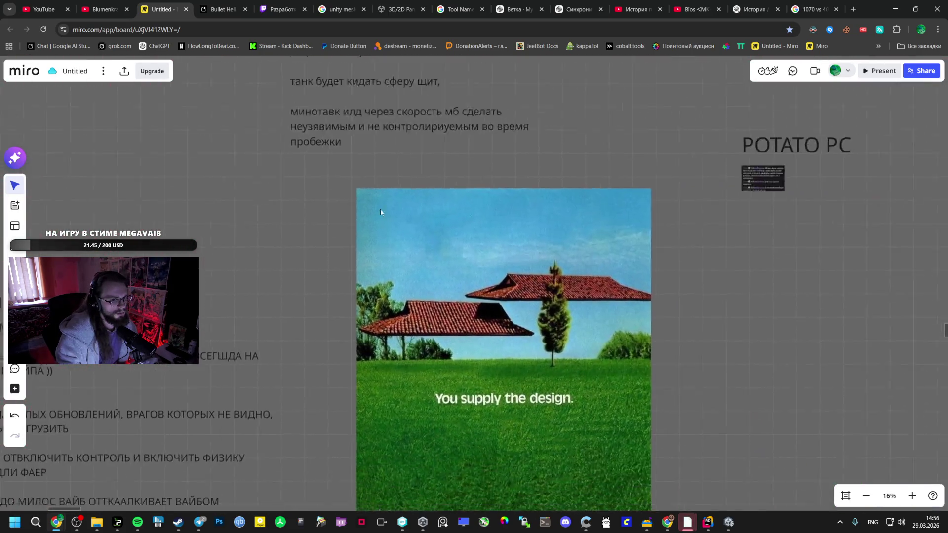
left_click(594, 215)
left_click_drag(595, 215, 650, 200)
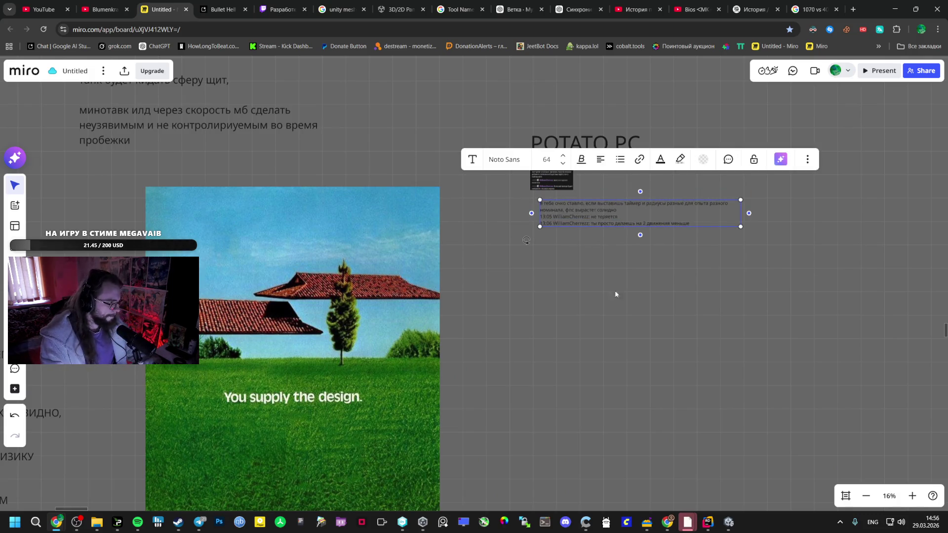
left_click(724, 523)
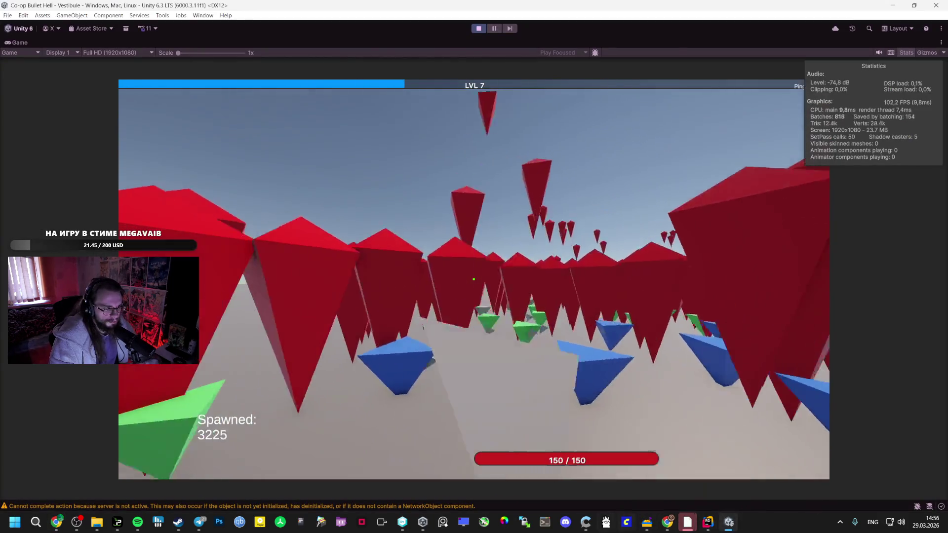
Pick Orbital Weapon, another card, Orbital Weapon, Speed Card, Orbital Weapon, Damage Up and Health Boost on successive level-ups.
mouse_move(178, 522)
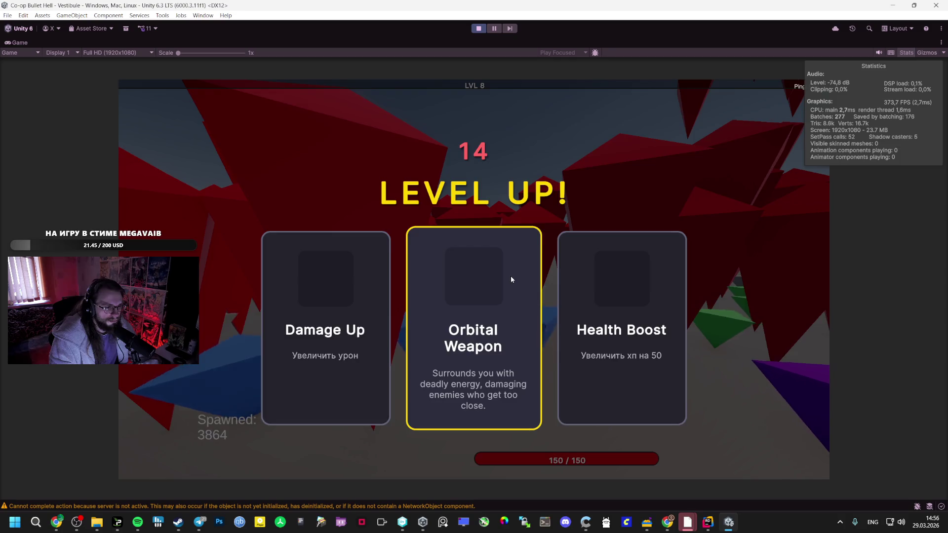
left_click(511, 276)
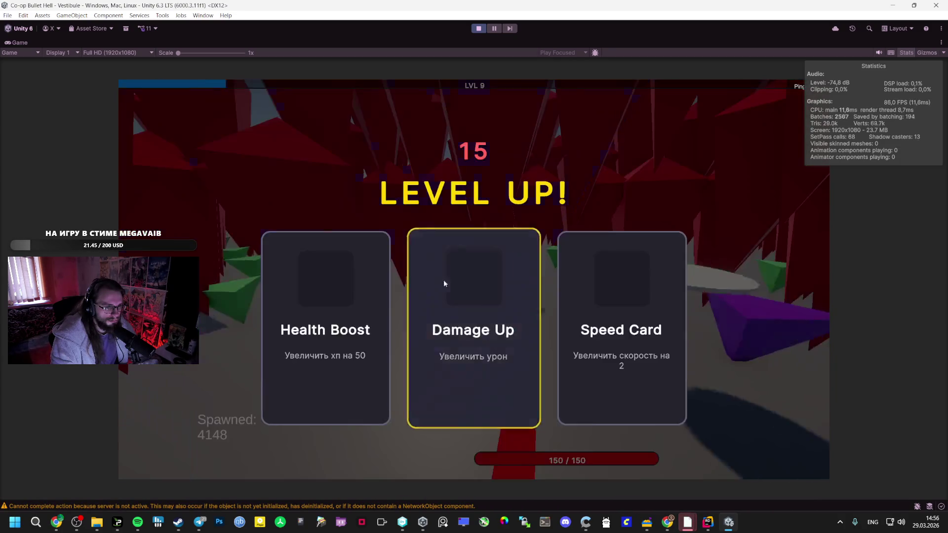
left_click(596, 296)
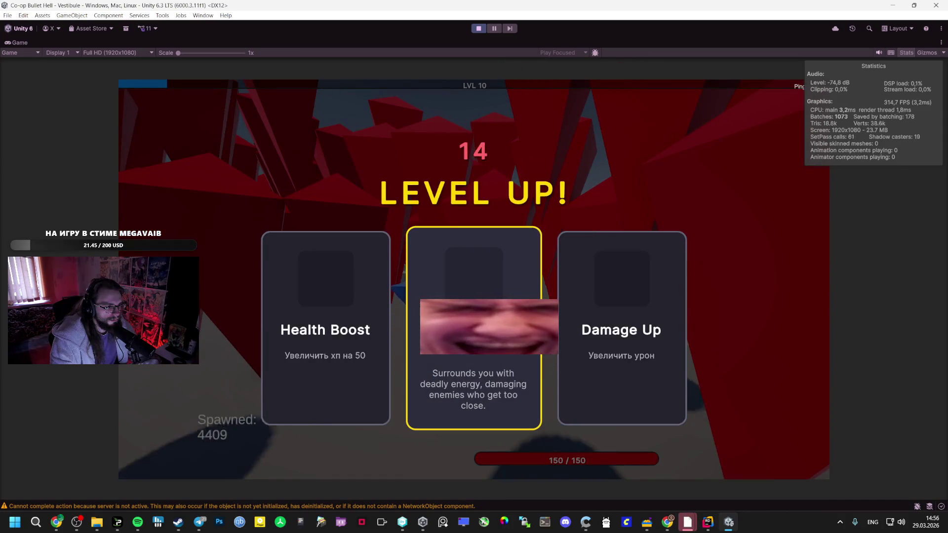
left_click(475, 281)
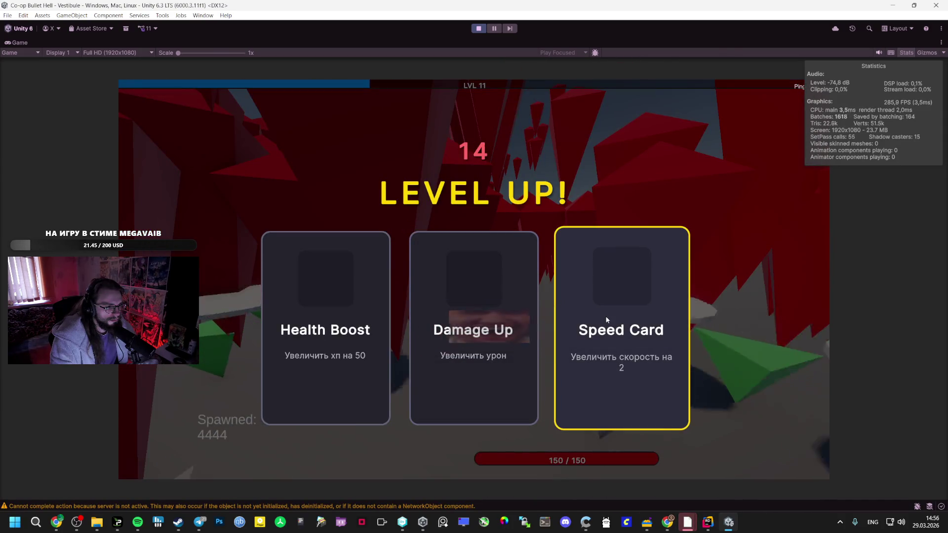
left_click(607, 320)
left_click(569, 288)
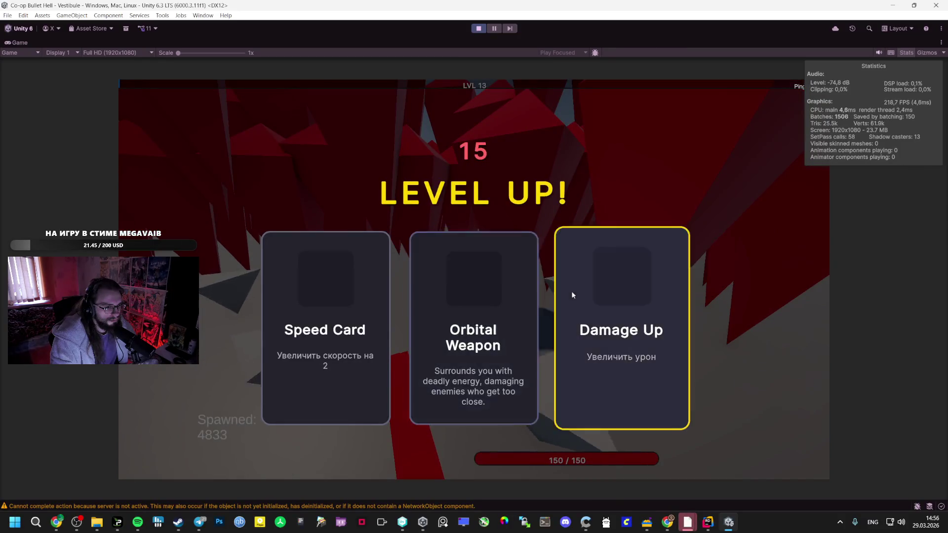
left_click(494, 289)
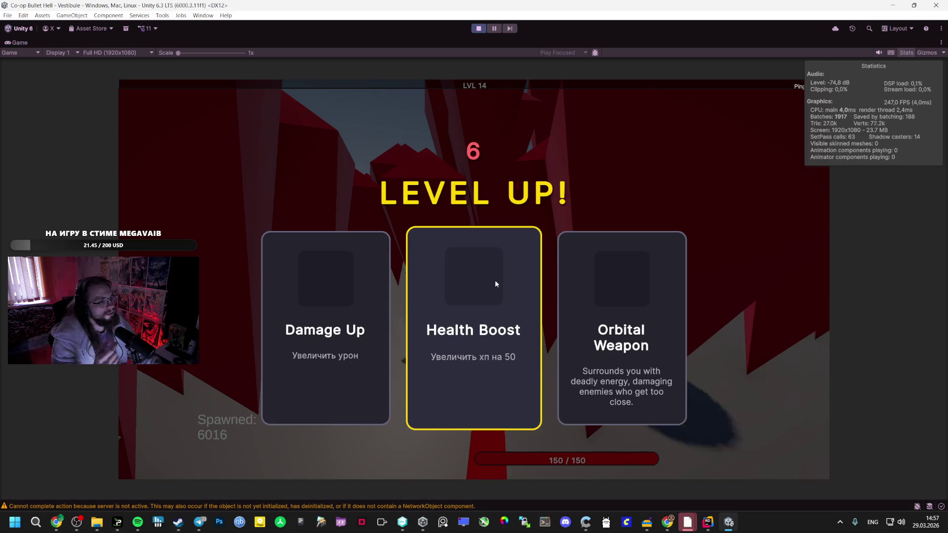
left_click(645, 285)
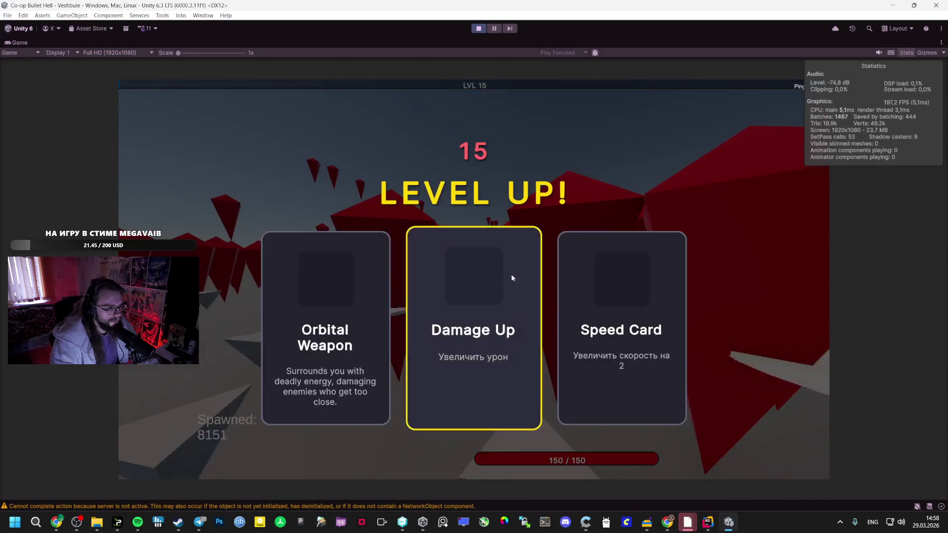
Stop Play mode to return the editor to the Bootstrap scene.
left_click(478, 29)
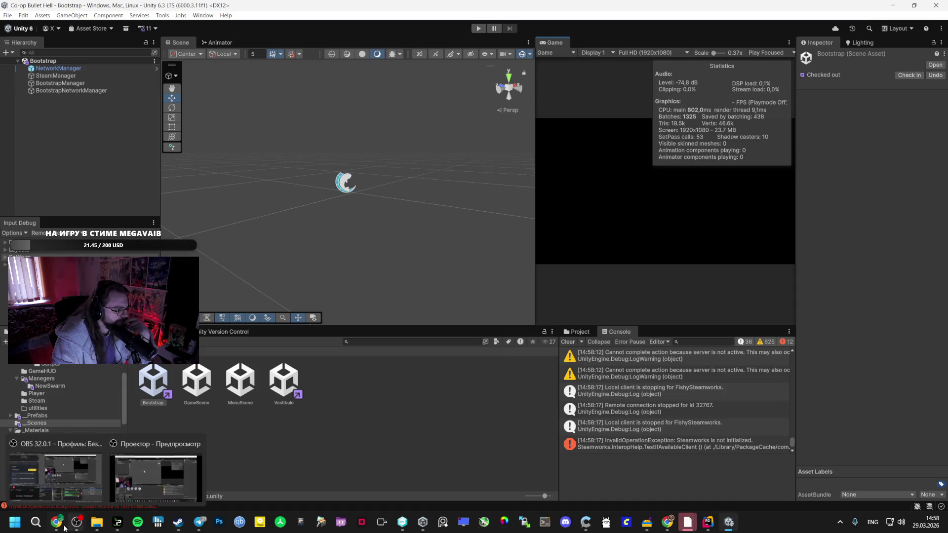
Read the Bullet Hell AI Studio chat's culling, animation and optimization answer, then go back to Unity.
mouse_move(57, 521)
left_click(54, 476)
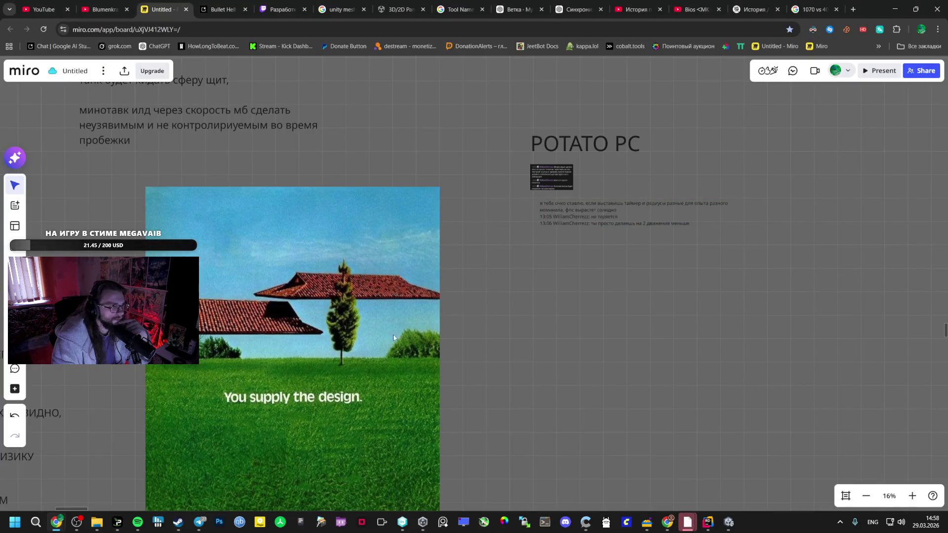
left_click(206, 4)
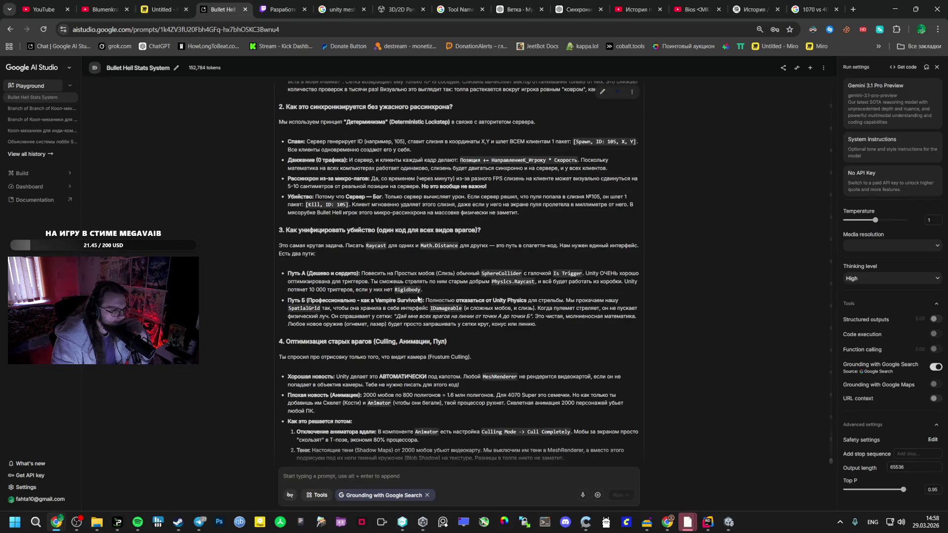
scroll(418, 299, "down", 2)
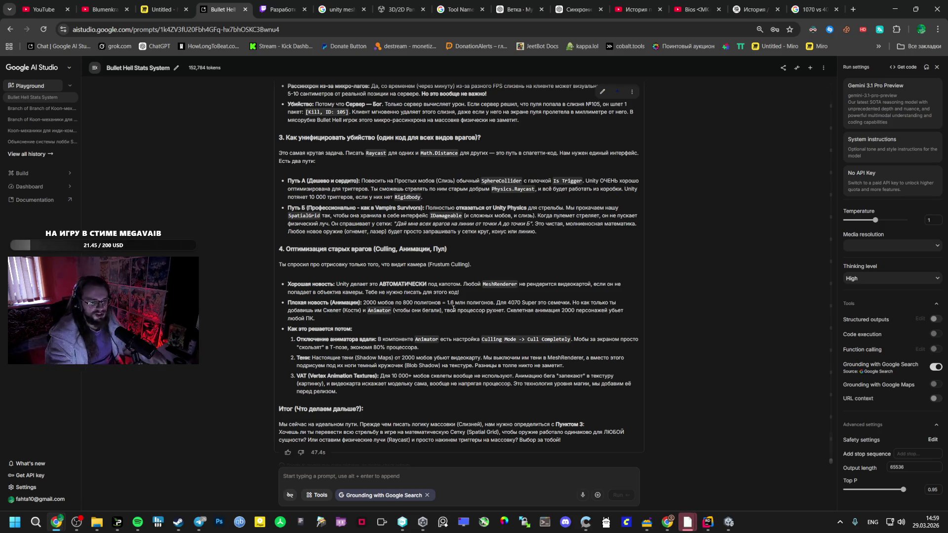
left_click(688, 522)
Enter Play mode, create a lobby in the Vestibule scene, maximize the Game view, resume and take Speed Card.
left_click(478, 31)
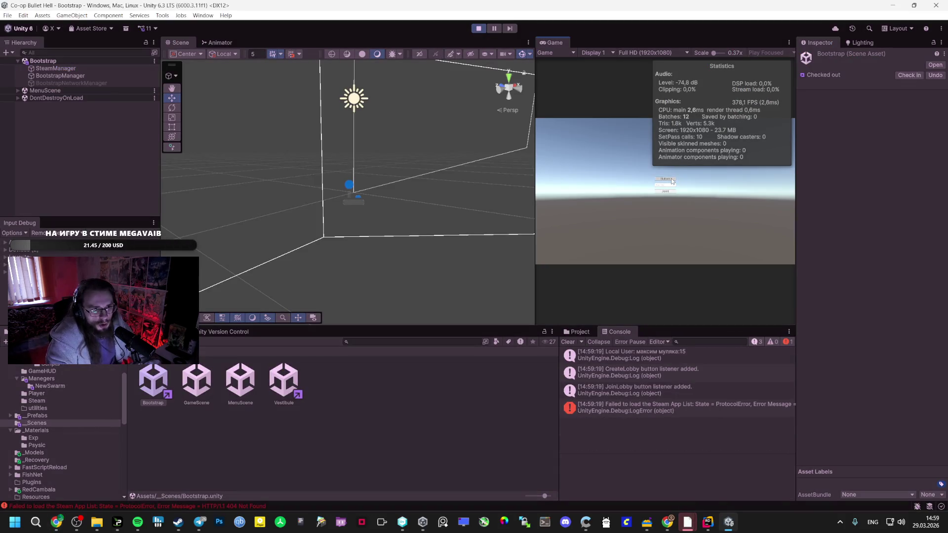
left_click(671, 181)
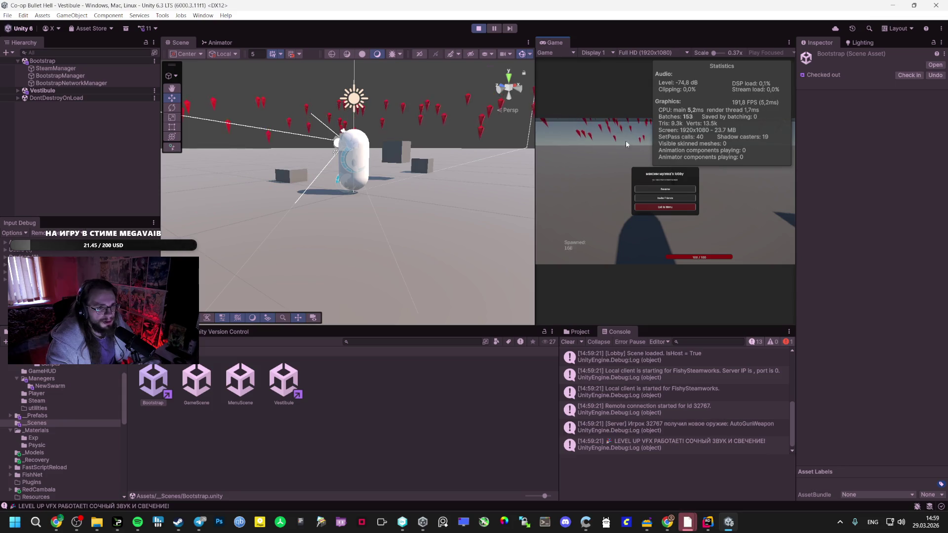
double_click(555, 44)
left_click(495, 269)
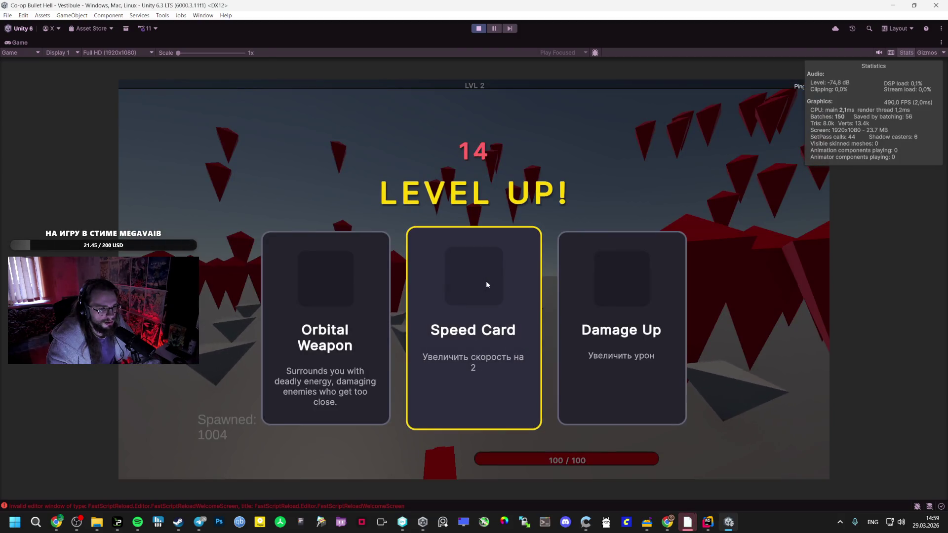
left_click(486, 281)
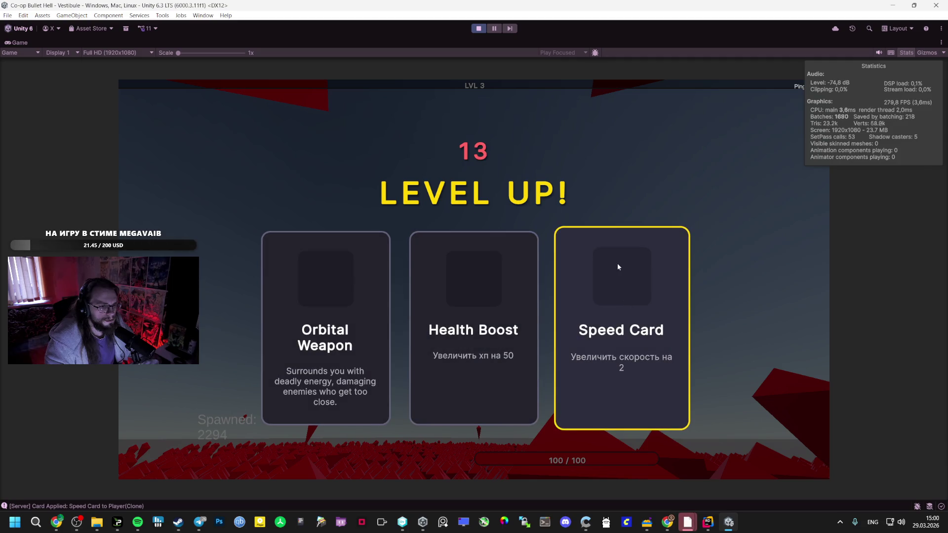
Take Speed Card, steer the player away from the red horde with A/W/S, and pause and resume once.
left_click(617, 267)
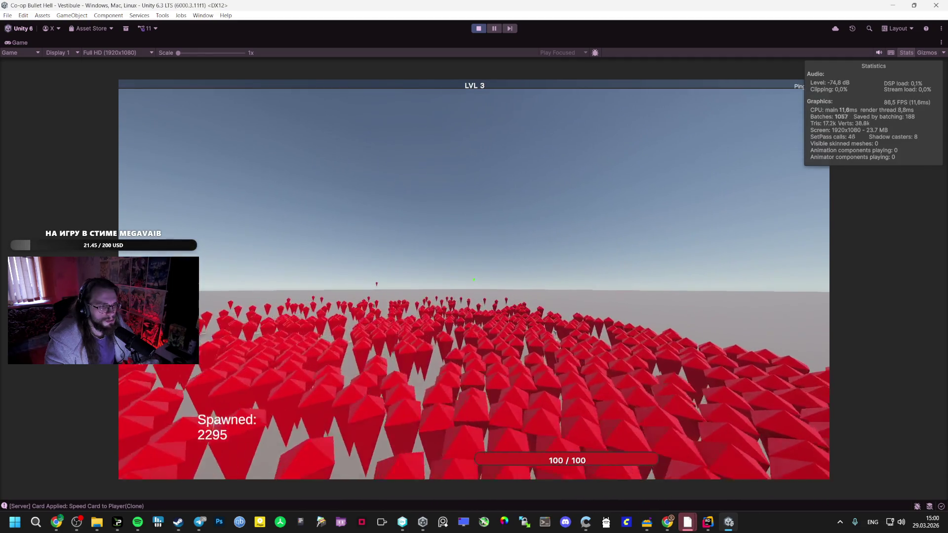
key("a")
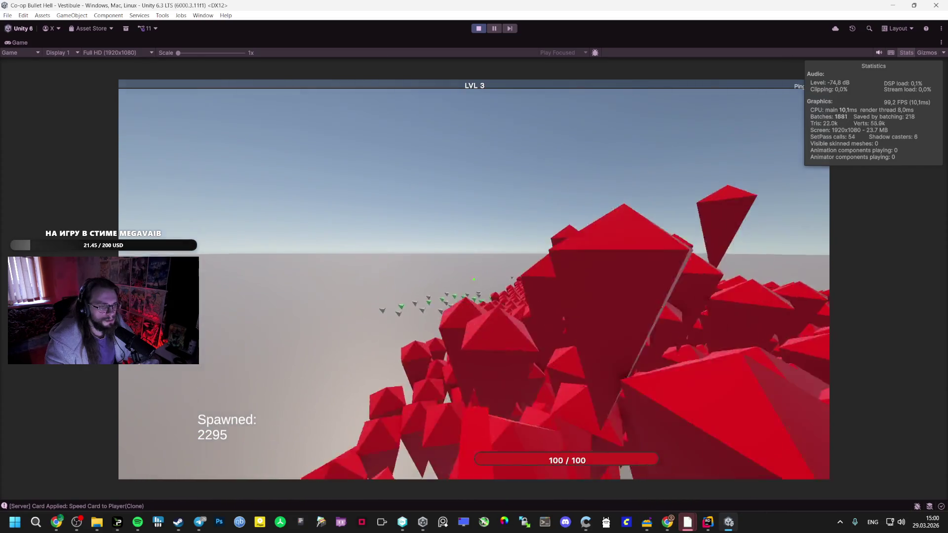
key("w")
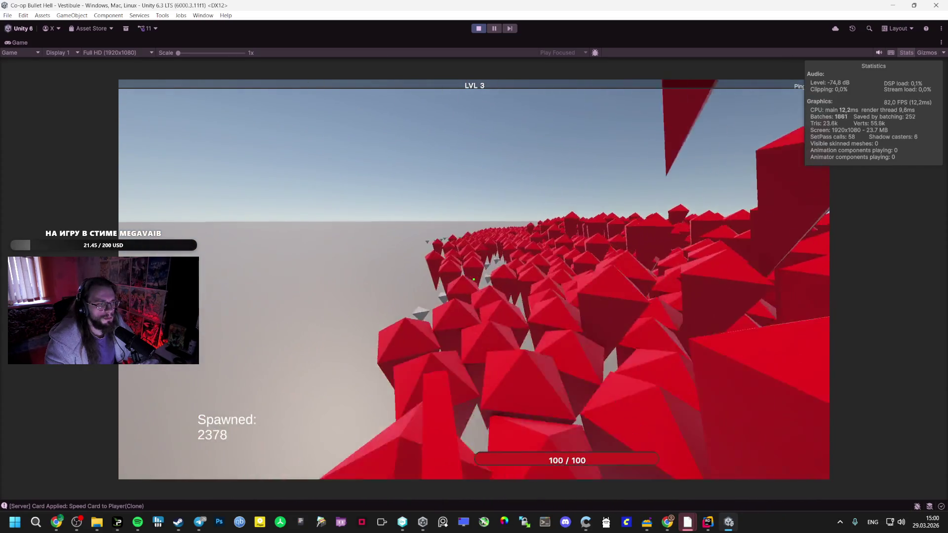
key("a")
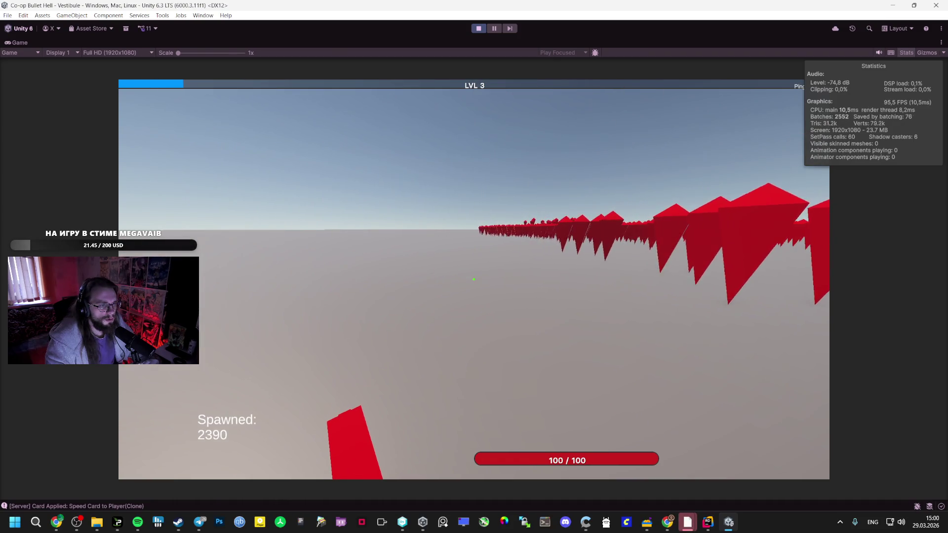
key("s")
key("a")
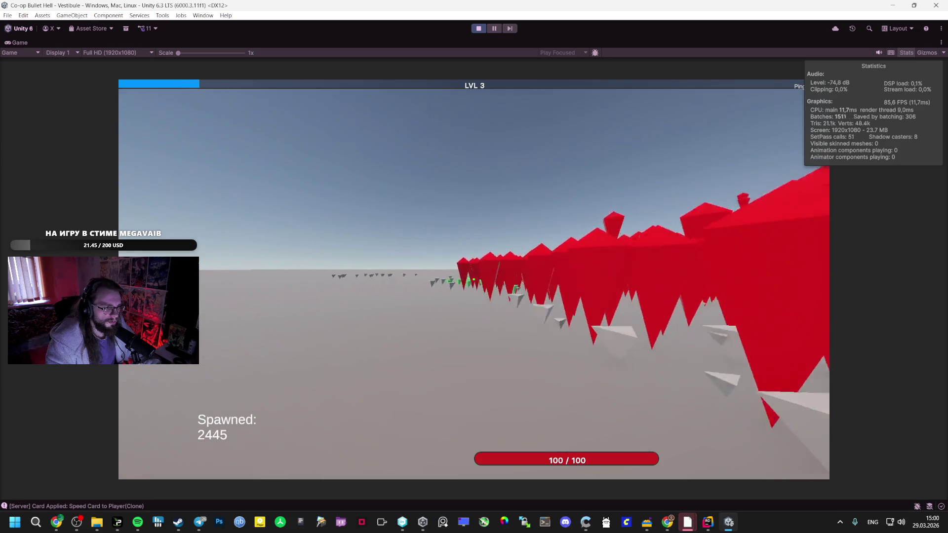
key("Escape")
key("Escape")
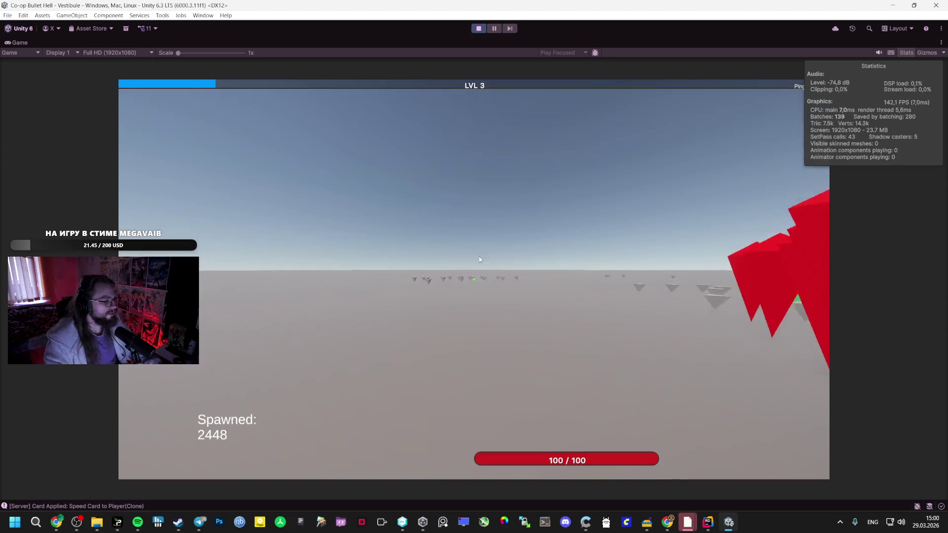
key("Escape")
key("Escape")
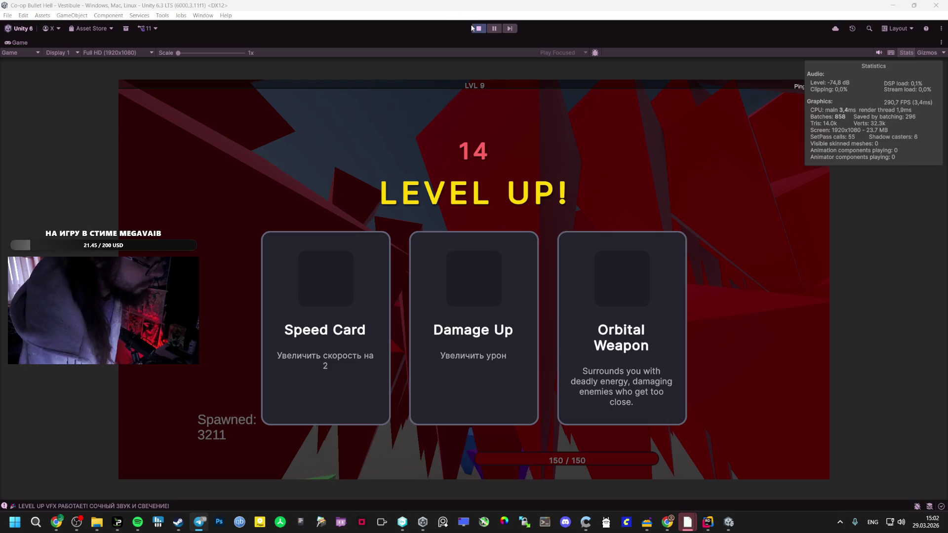
Exit Play mode back to the Bootstrap scene.
left_click(481, 30)
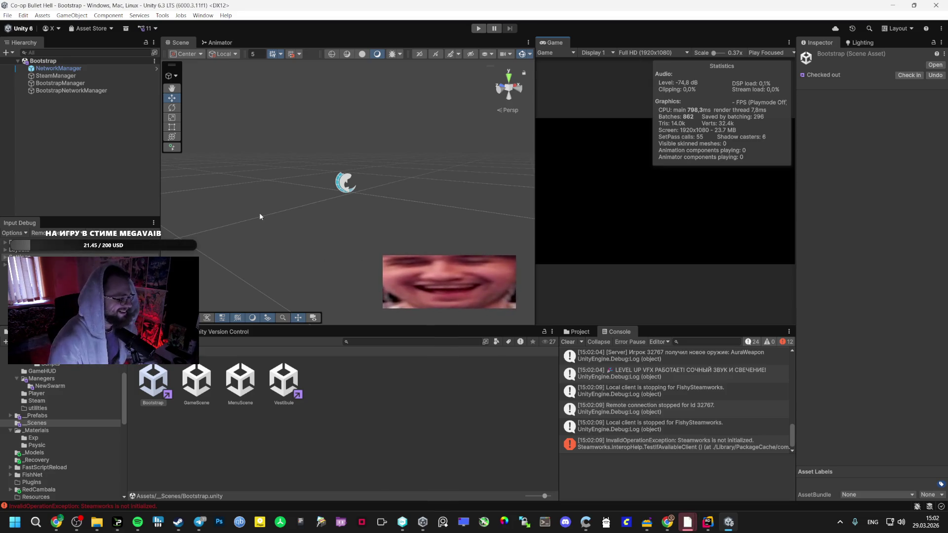
Open the Bullet Hell Stats System chat, jump to its start, then to a later turn.
mouse_move(62, 520)
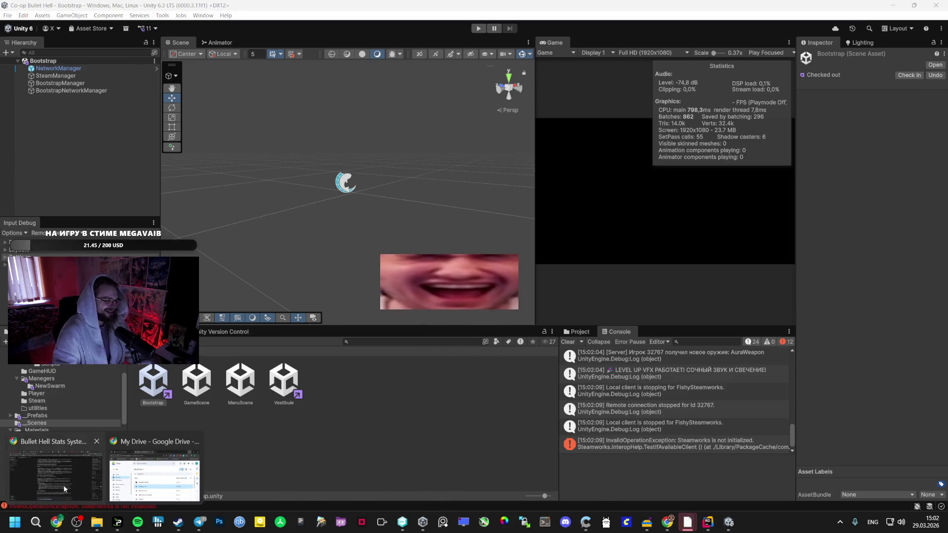
left_click(56, 481)
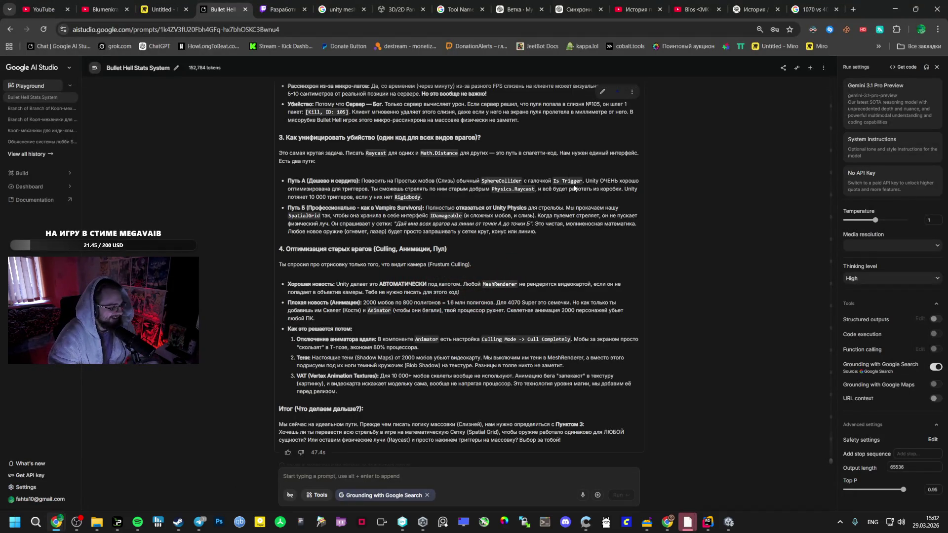
key("Home")
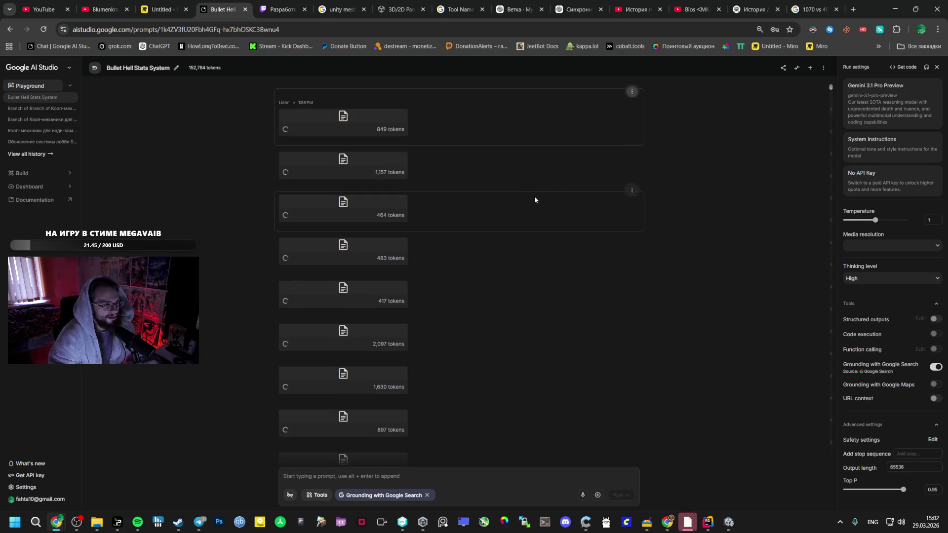
left_click(832, 443)
scroll(701, 365, "down", 10)
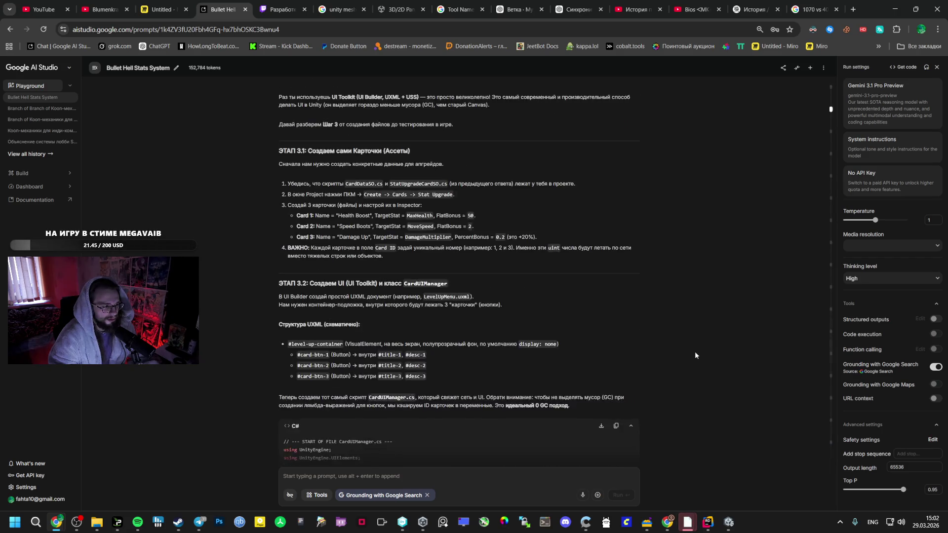
scroll(831, 447, "down", 15)
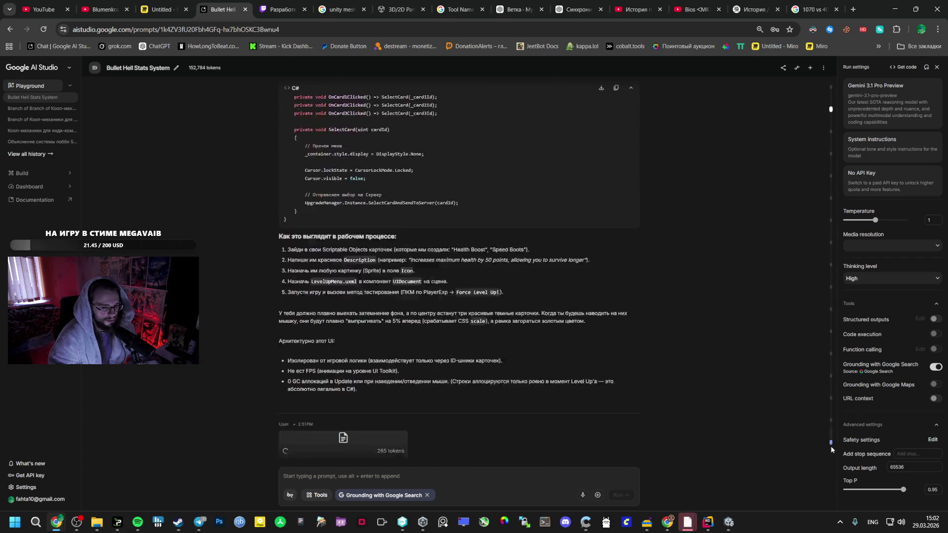
Jump to a later reply and scroll through the enemy optimization and syncing answers.
left_click(830, 443)
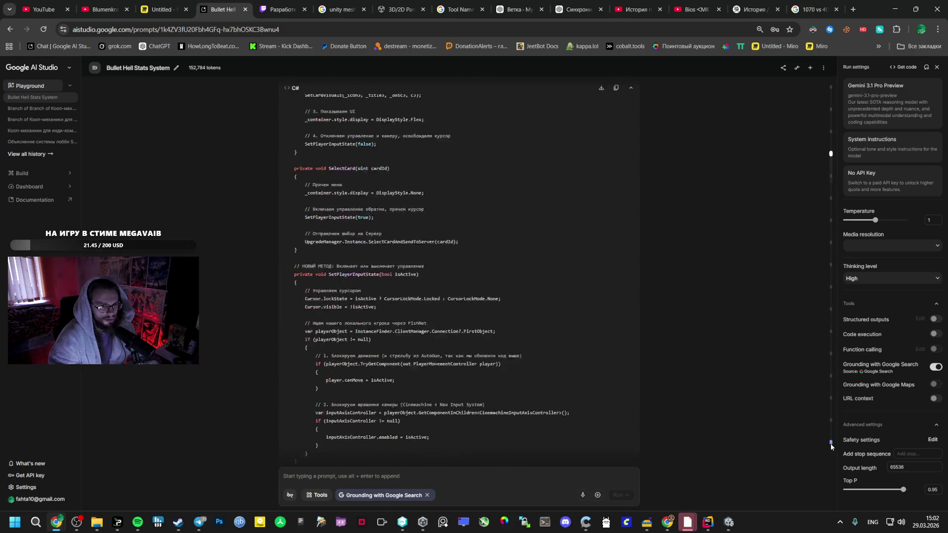
scroll(830, 447, "down", 15)
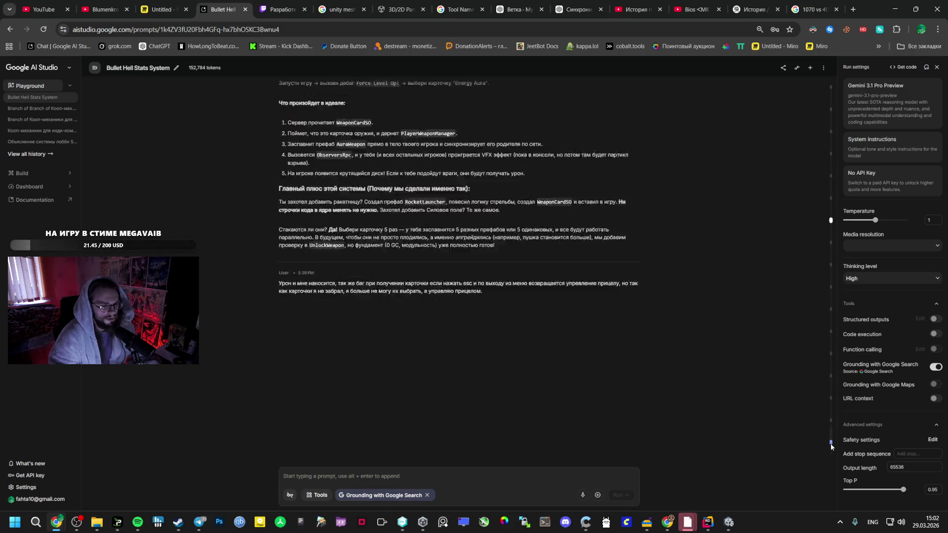
scroll(831, 447, "down", 10)
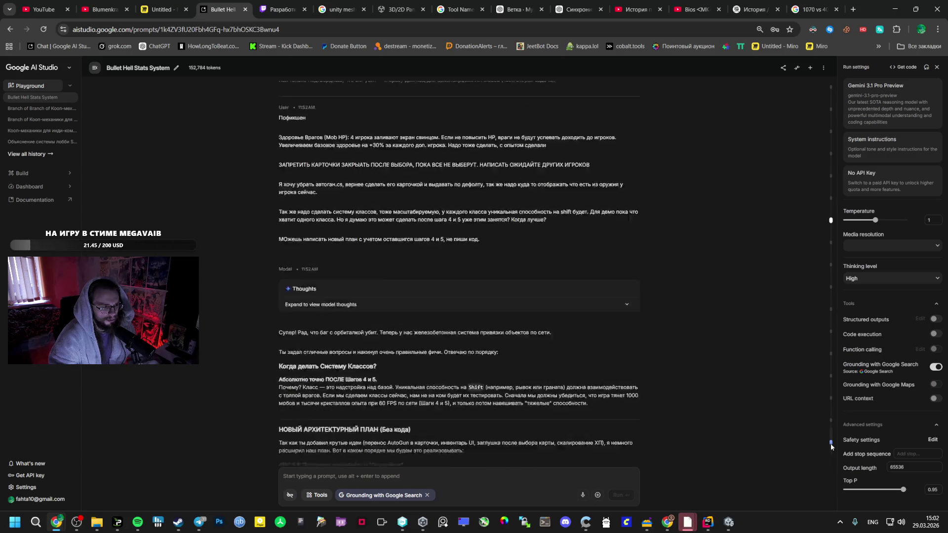
scroll(747, 414, "down", 15)
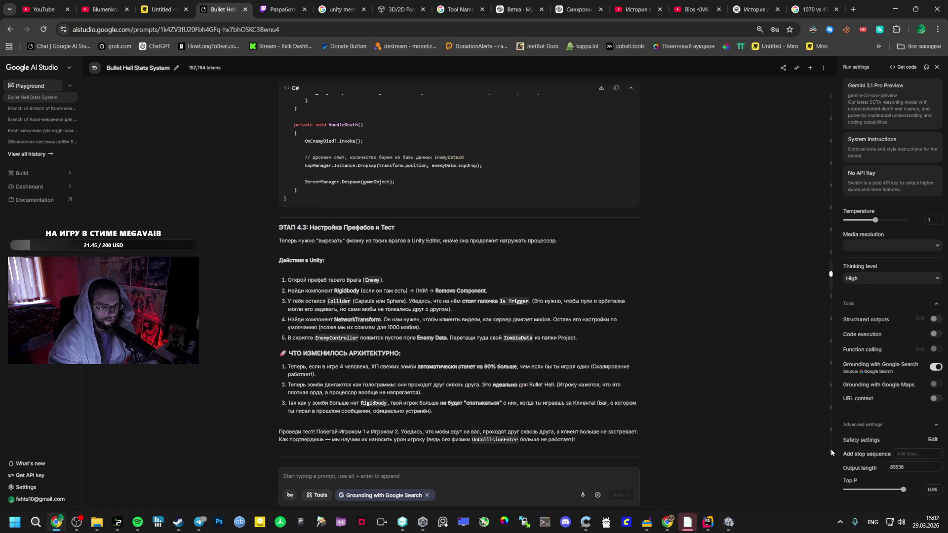
scroll(830, 454, "down", 10)
scroll(830, 456, "down", 10)
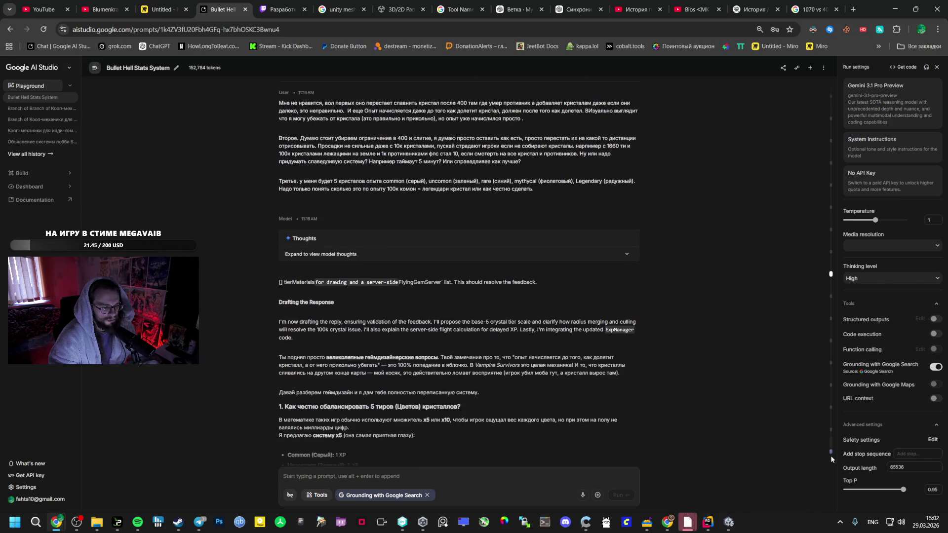
scroll(830, 444, "down", 10)
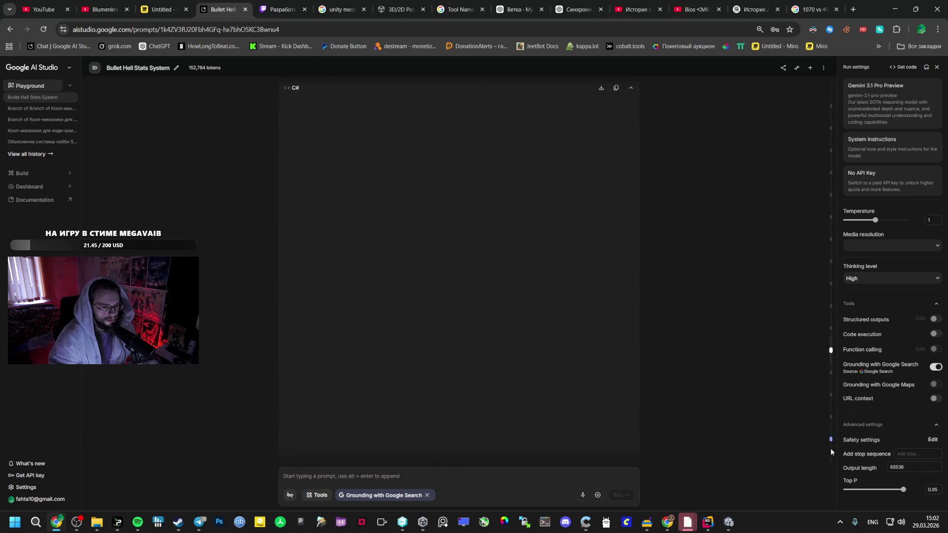
scroll(831, 463, "down", 5)
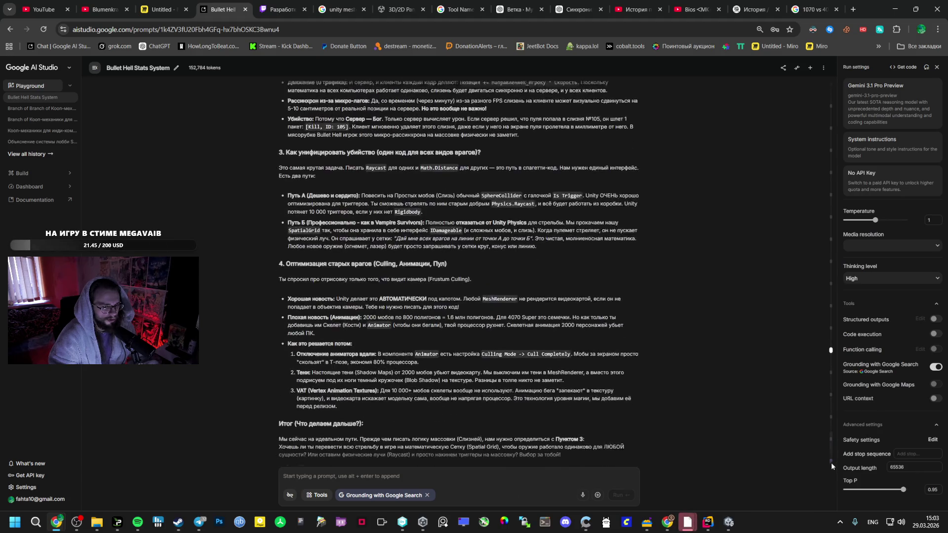
scroll(445, 232, "up", 10)
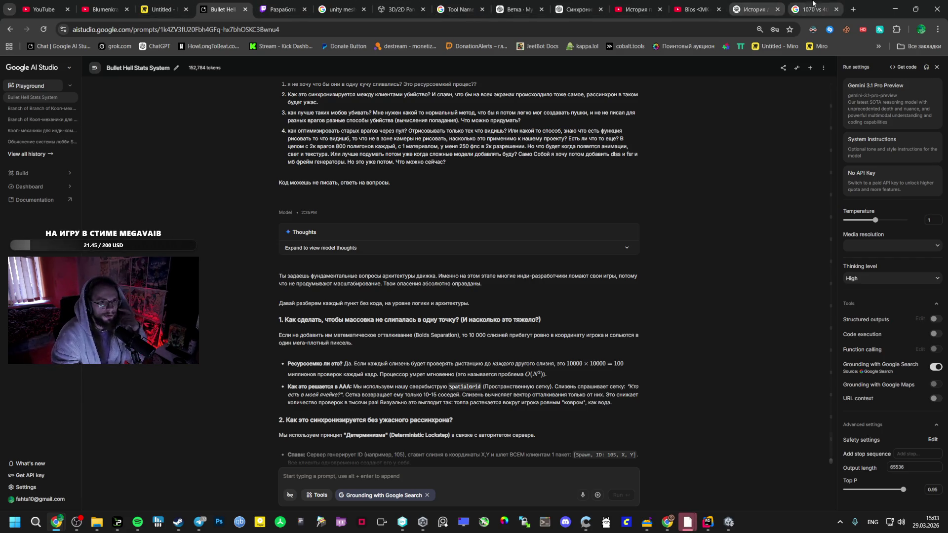
left_click(578, 9)
Scroll down through the ChatGPT answer on client synchronization.
scroll(519, 330, "down", 8)
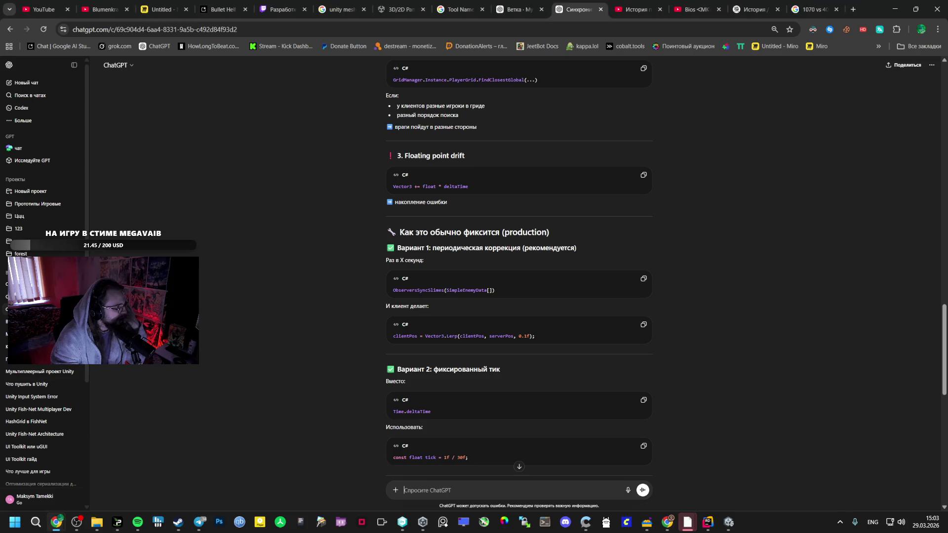
scroll(632, 353, "down", 5)
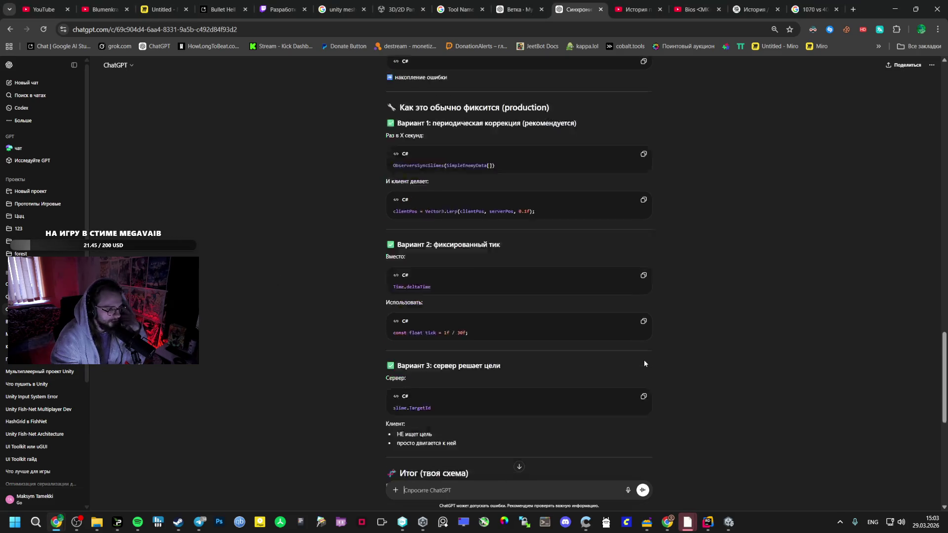
mouse_move(943, 380)
left_mouse_down()
mouse_move(943, 427)
mouse_move(942, 99)
left_mouse_up()
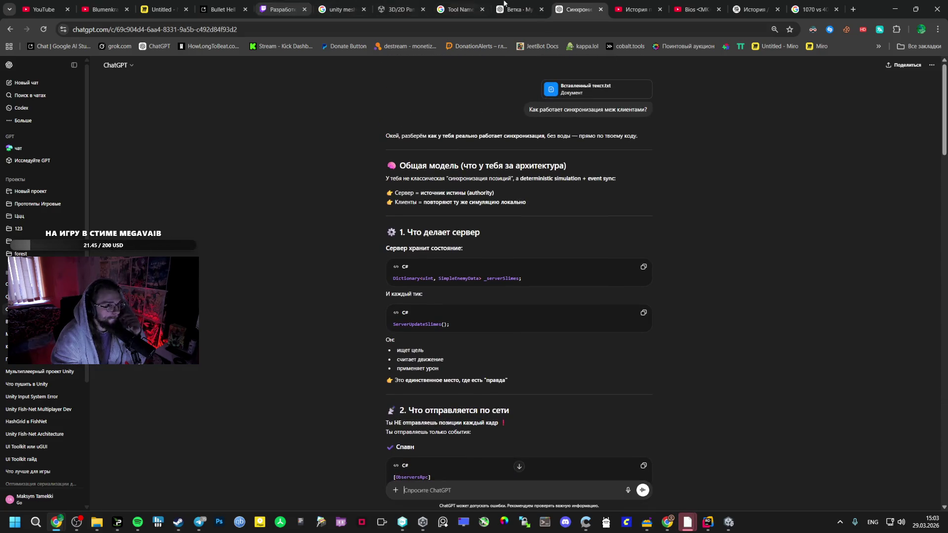
Skim the crystal-values chat, switch input to Russian, and return to the Bullet Hell Stats System chat.
left_click(518, 8)
scroll(689, 338, "up", 20)
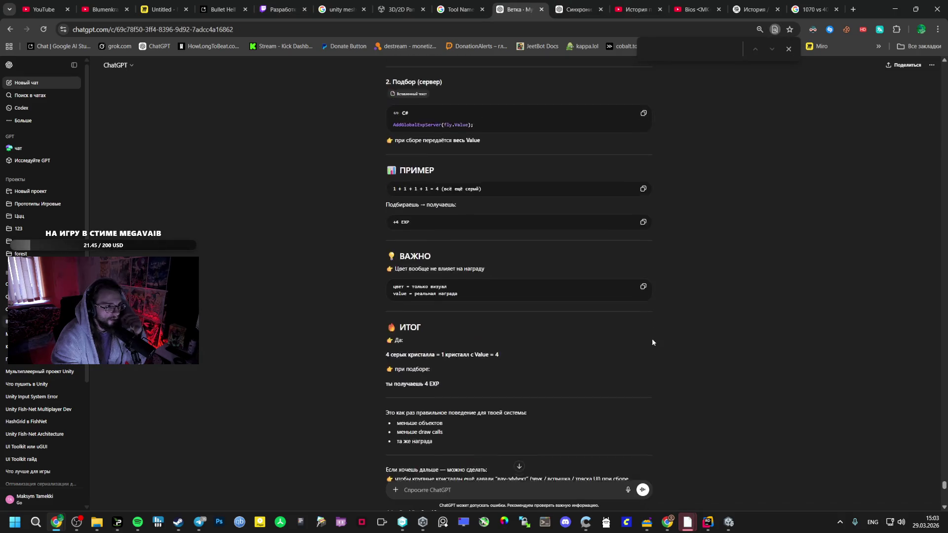
scroll(553, 268, "up", 20)
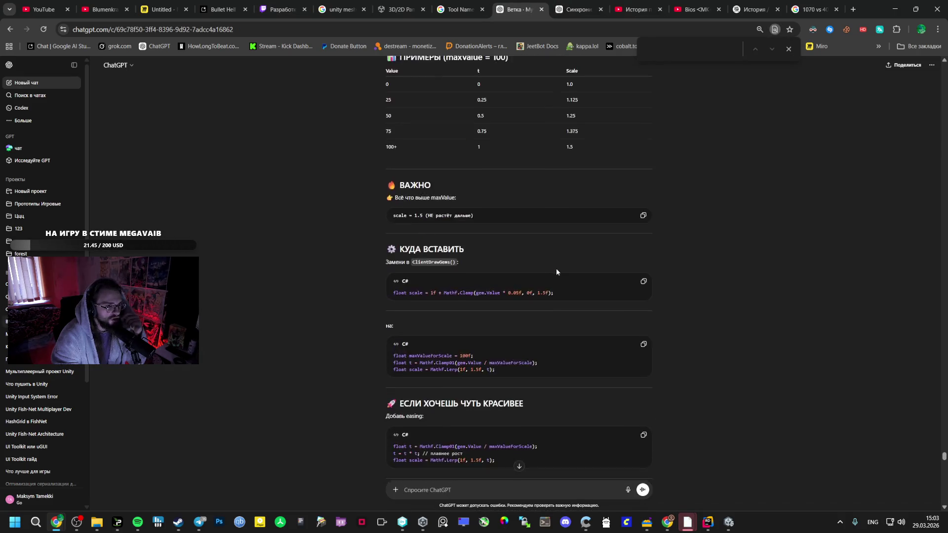
scroll(548, 293, "down", 20)
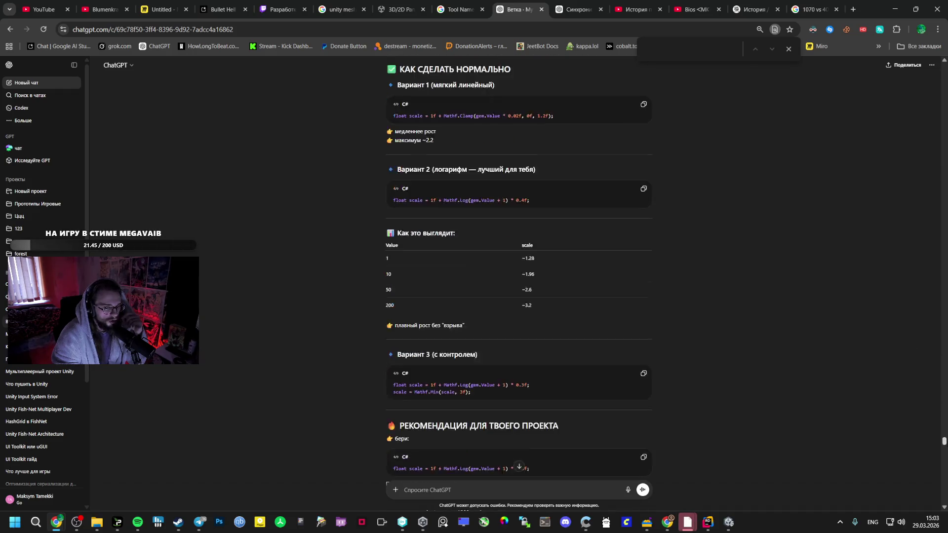
scroll(518, 271, "up", 10)
scroll(519, 272, "down", 10)
key("alt+shift")
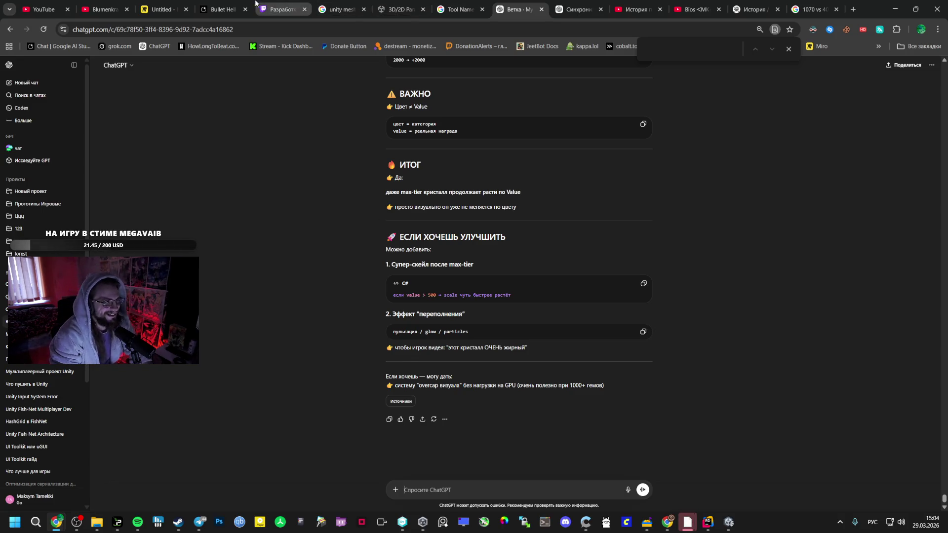
left_click(230, 9)
scroll(315, 272, "down", 5)
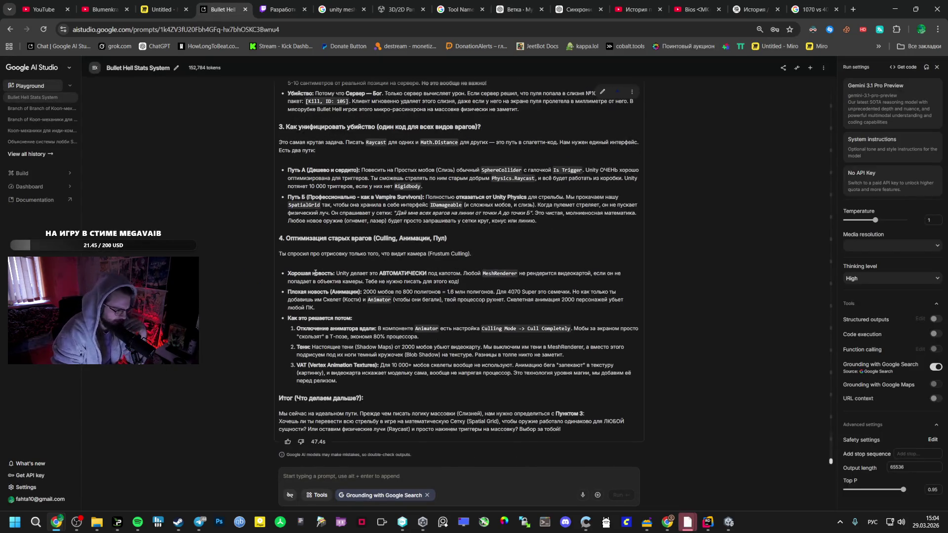
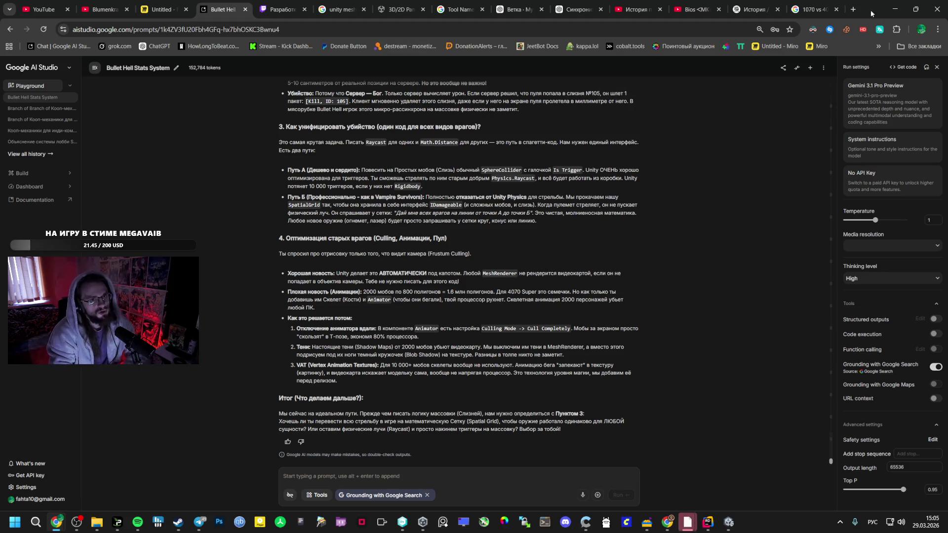
Search 'megabonk' in a new tab and open its Steam store page.
left_click(854, 5)
type("ьупфищ")
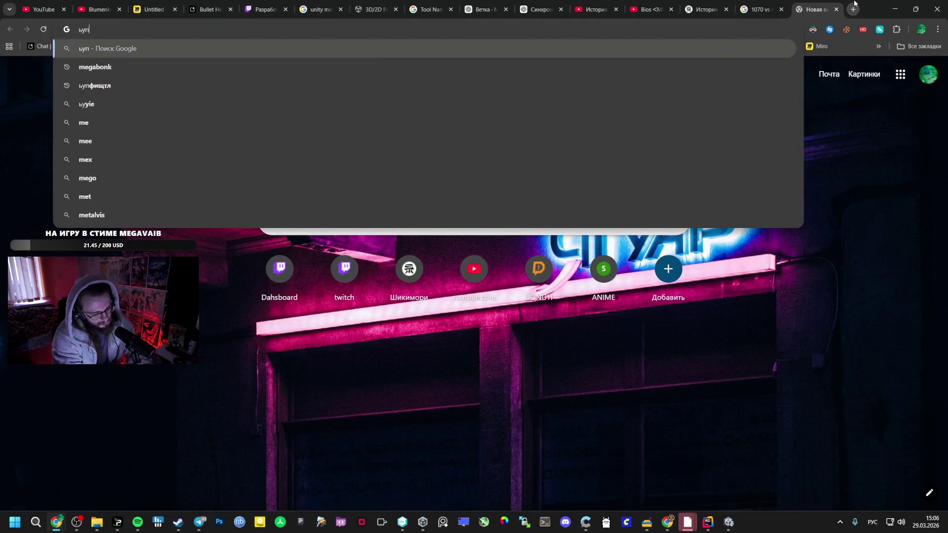
key("Down")
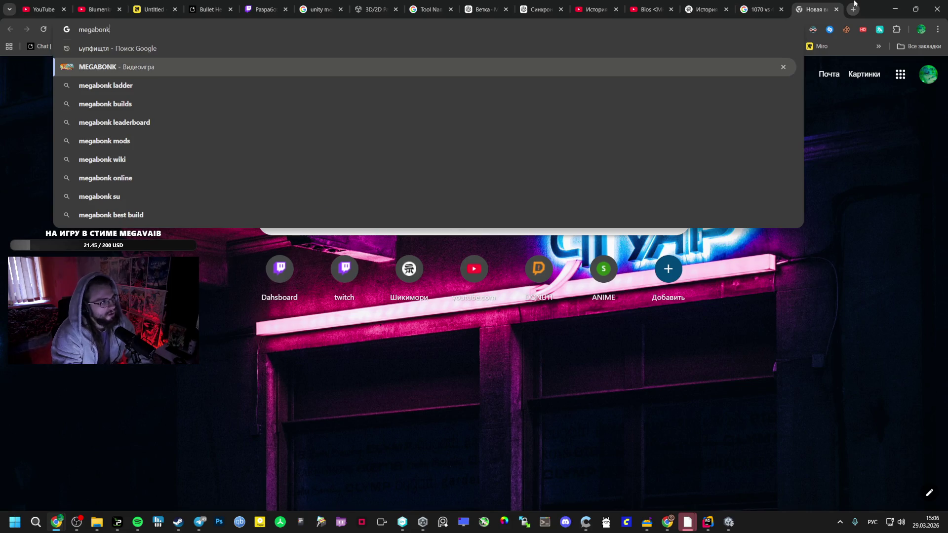
key("Return")
left_click(157, 365)
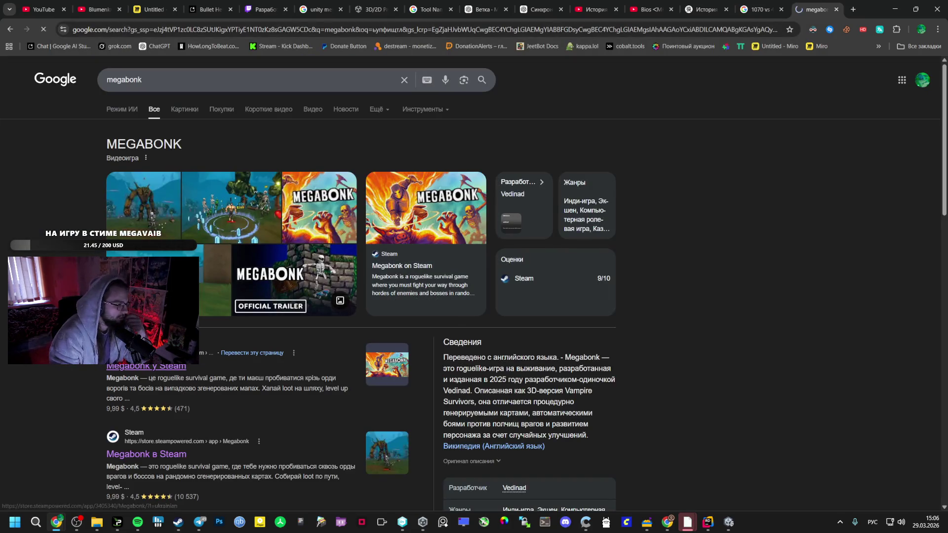
Scrub the Megabonk trailer from 0:07 through the Lightning Orb, desert and boss fight scenes.
scroll(212, 350, "down", 4)
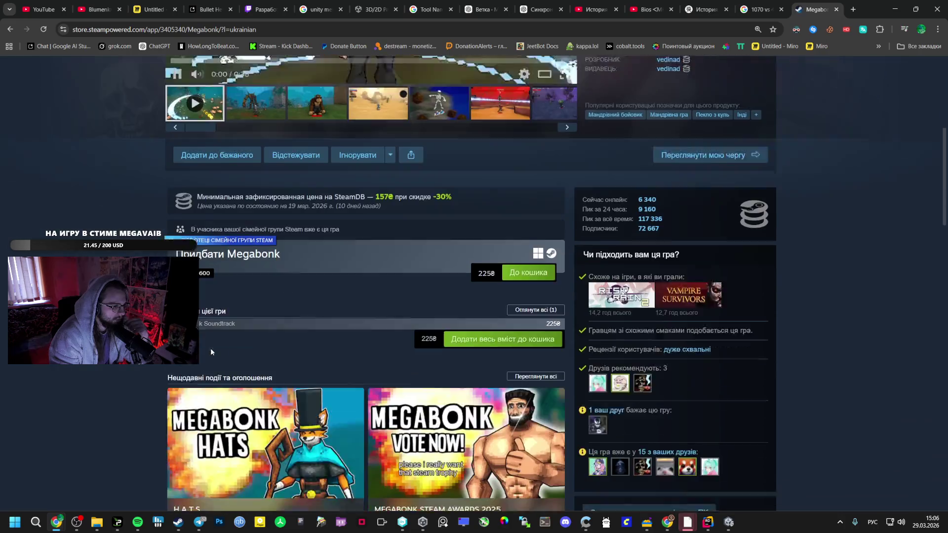
scroll(208, 346, "up", 4)
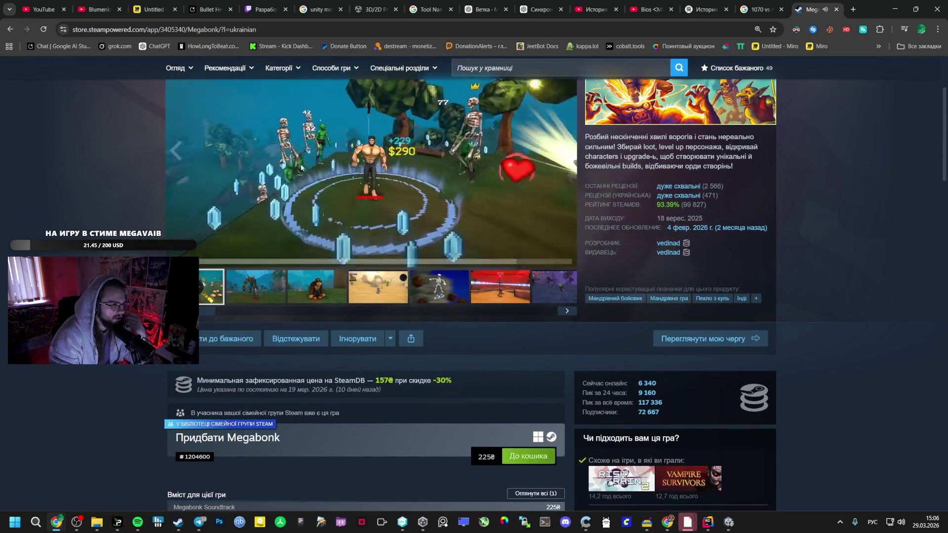
scroll(290, 175, "up", 2)
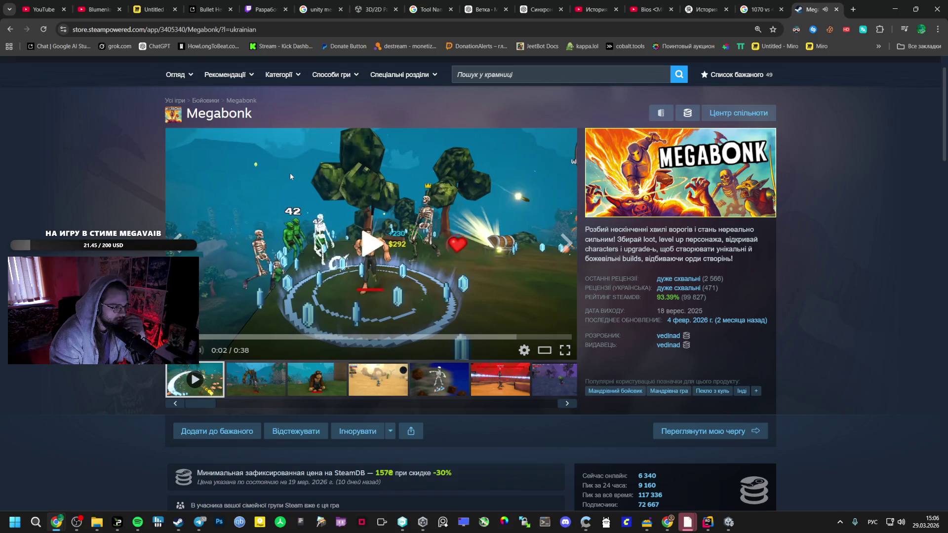
left_click(216, 336)
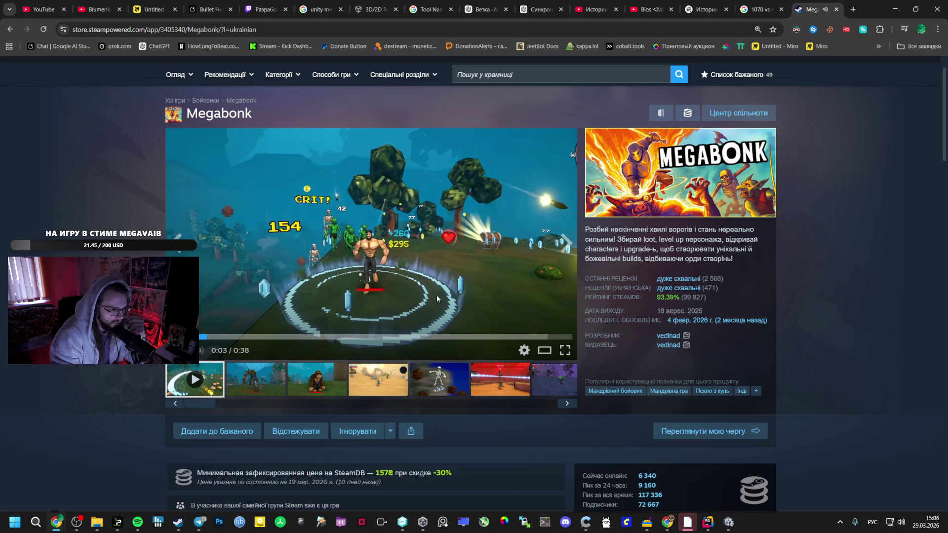
left_click(235, 337)
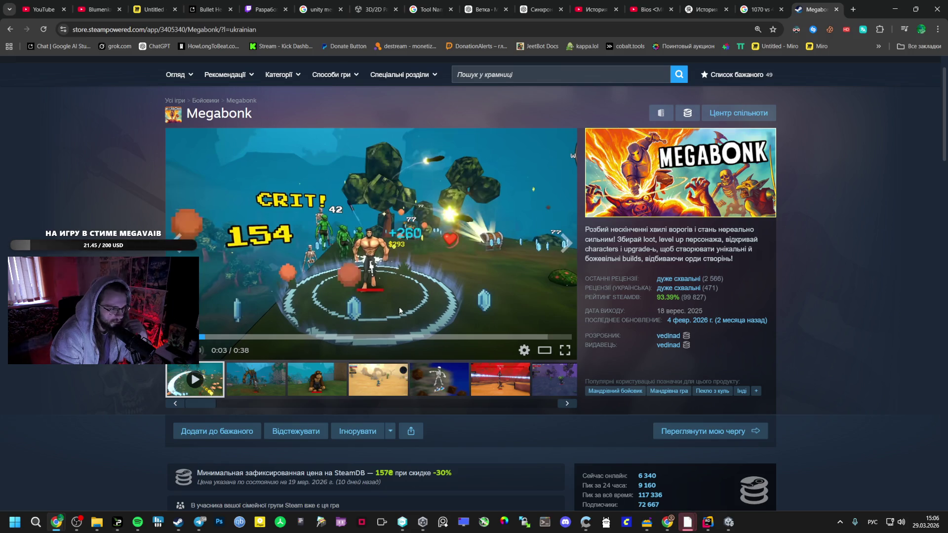
left_click(254, 337)
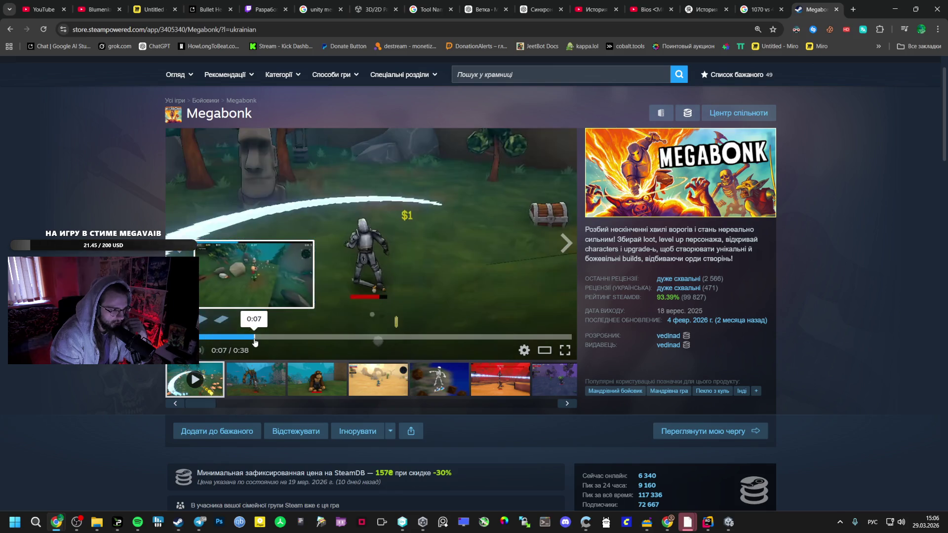
left_click(293, 337)
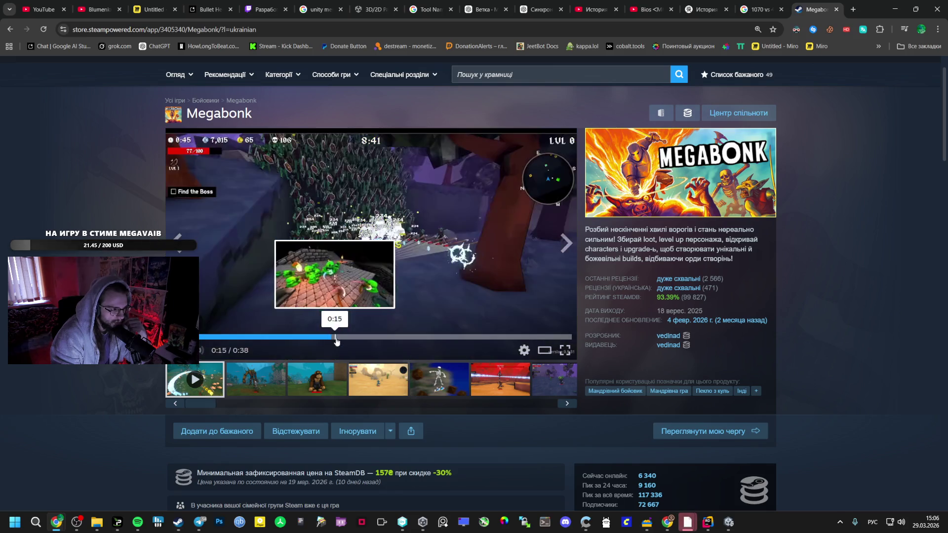
left_click(385, 337)
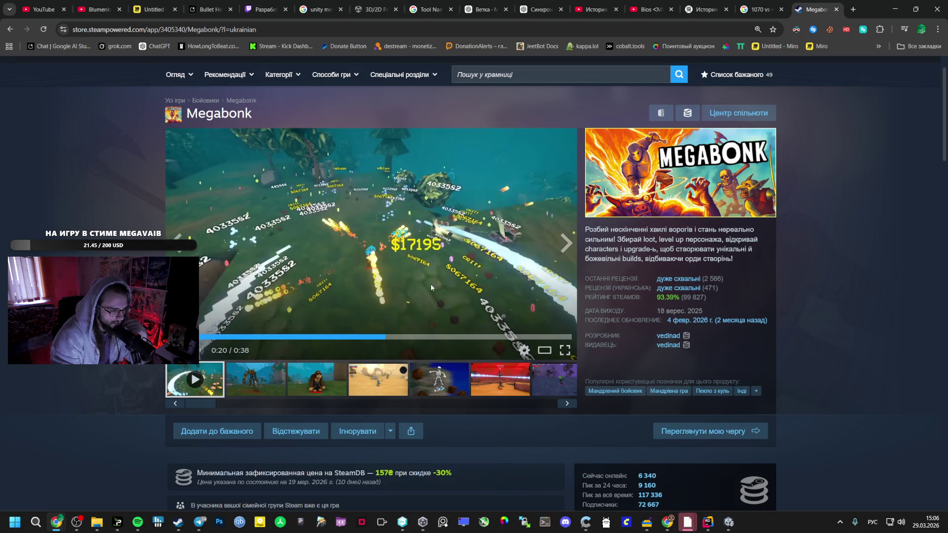
left_click(446, 337)
left_click(501, 337)
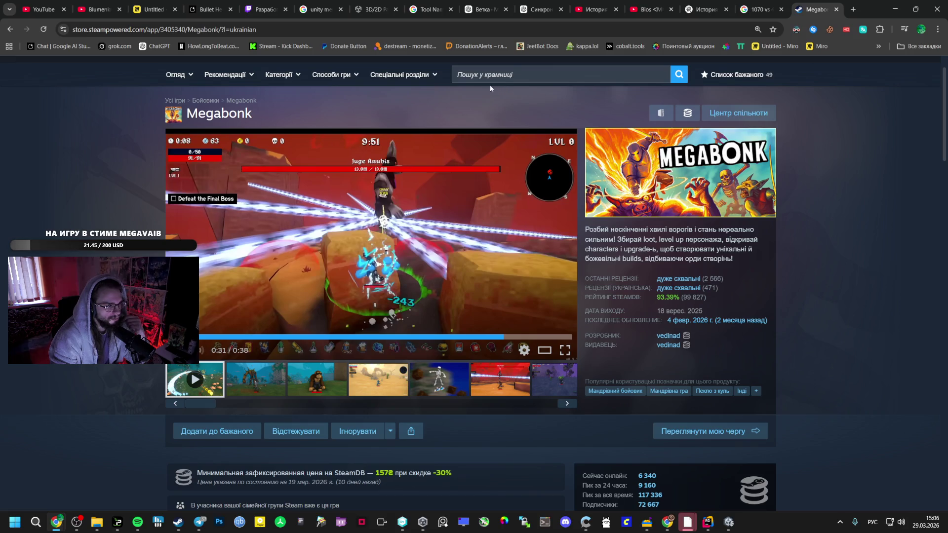
Close the Megabonk store page and go to the YouTube watch history.
left_click(764, 9)
left_click(809, 9)
left_click(836, 9)
left_click(676, 9)
left_click(650, 4)
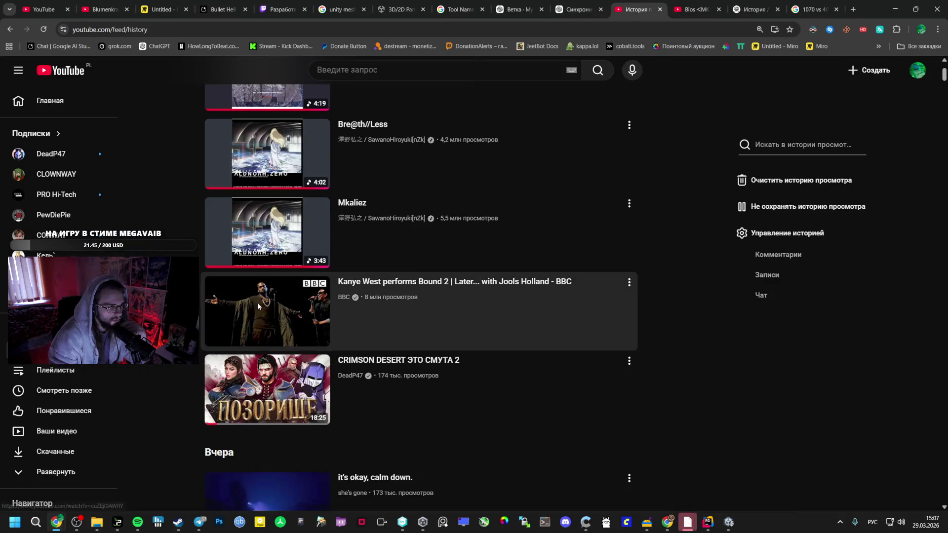
Raise the volume on the Kanye West Bound 2 Jools Holland video, then return to the Bullet Hell chat.
left_click(137, 522)
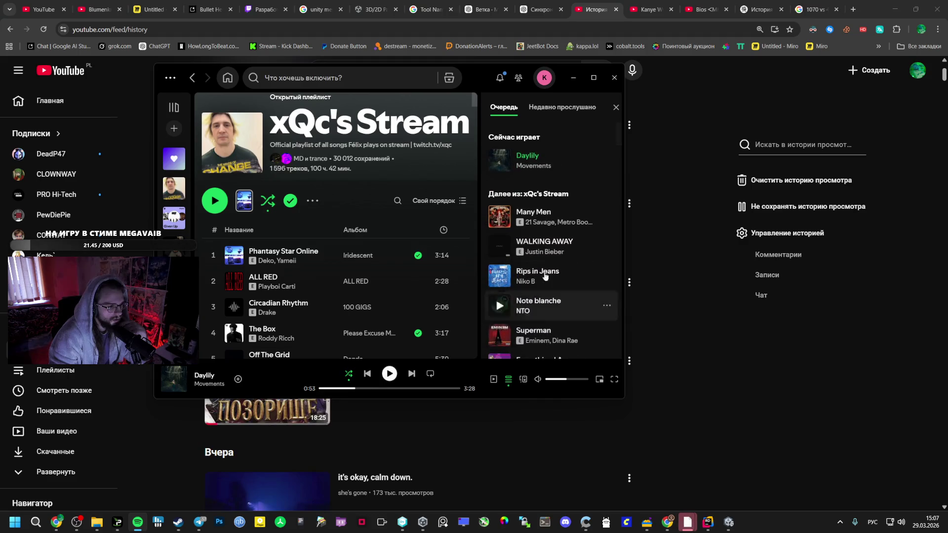
left_click(655, 9)
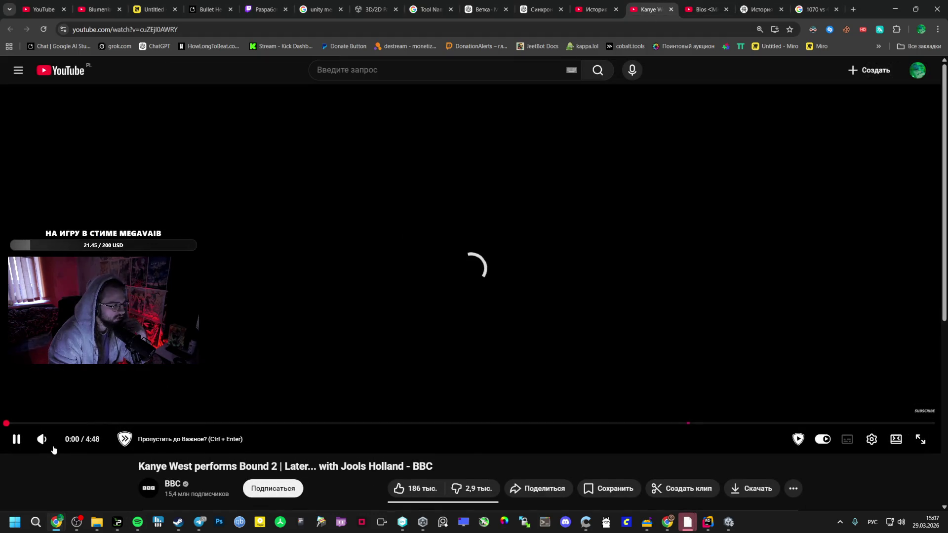
left_click(67, 439)
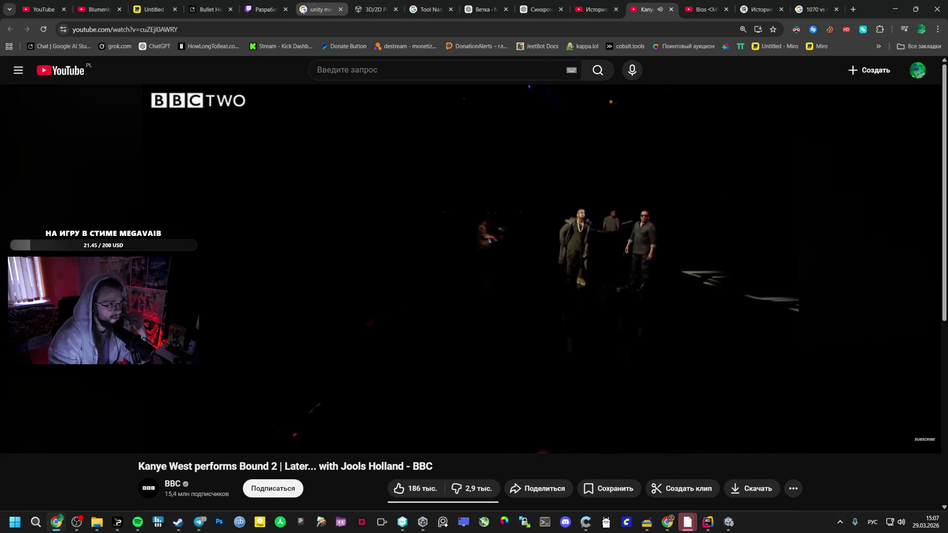
left_click(212, 4)
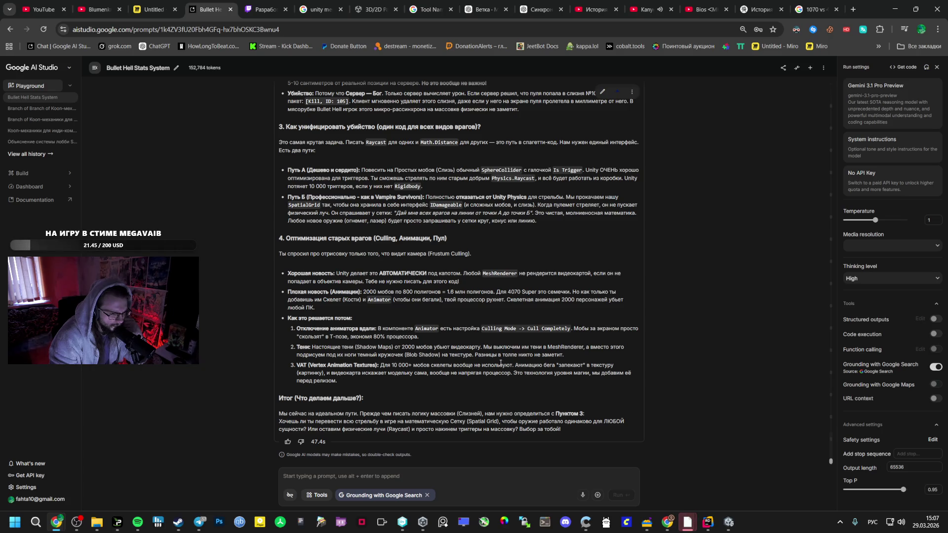
triple_click(299, 350)
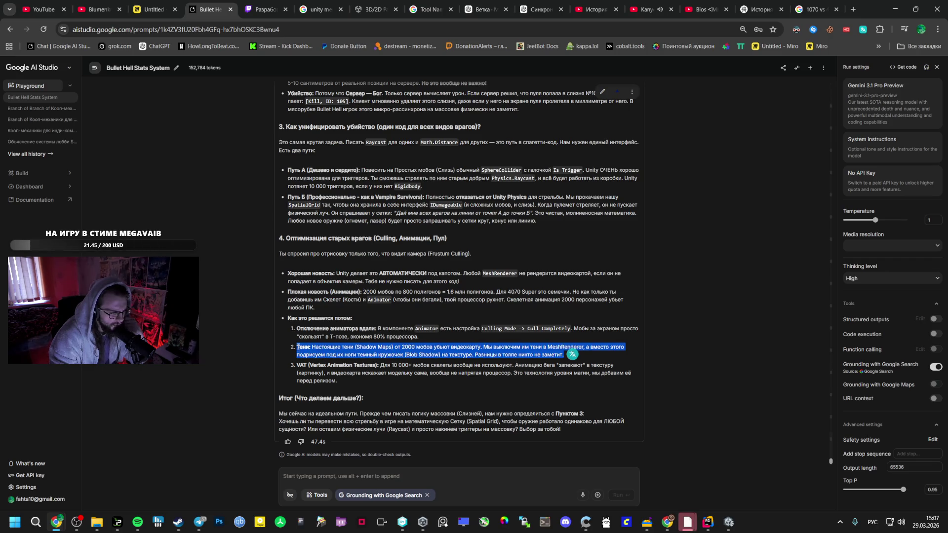
scroll(285, 316, "up", 2)
scroll(285, 316, "up", 4)
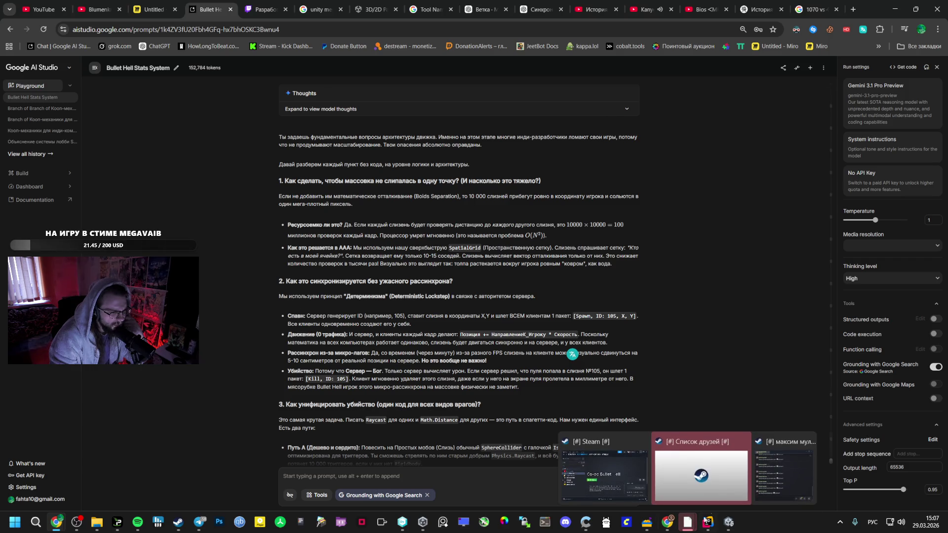
scroll(378, 348, "down", 1)
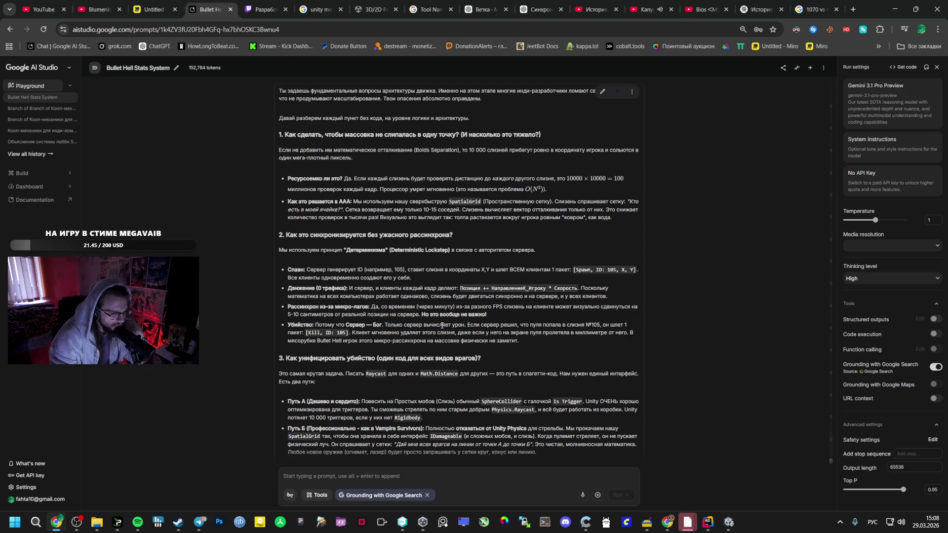
scroll(444, 331, "down", 2)
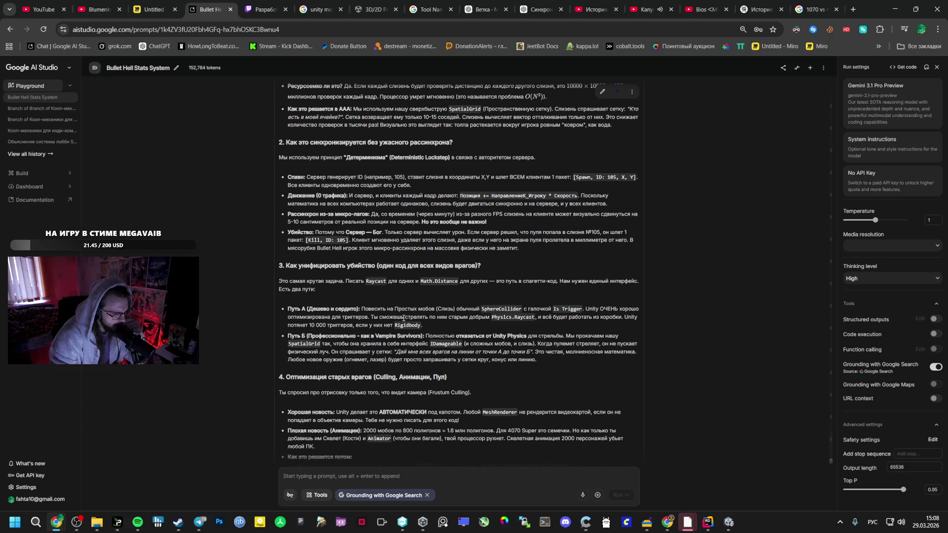
scroll(400, 320, "down", 1)
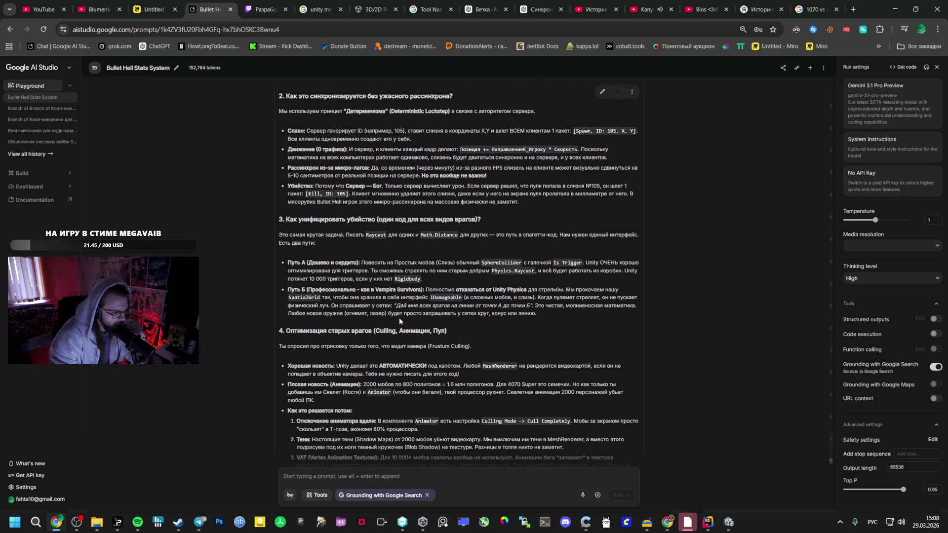
scroll(397, 321, "down", 1)
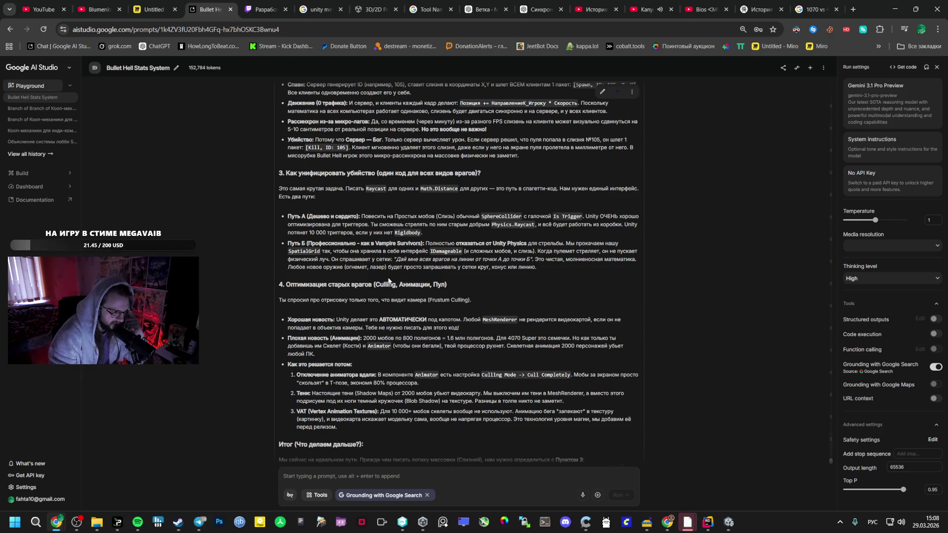
scroll(378, 282, "down", 1)
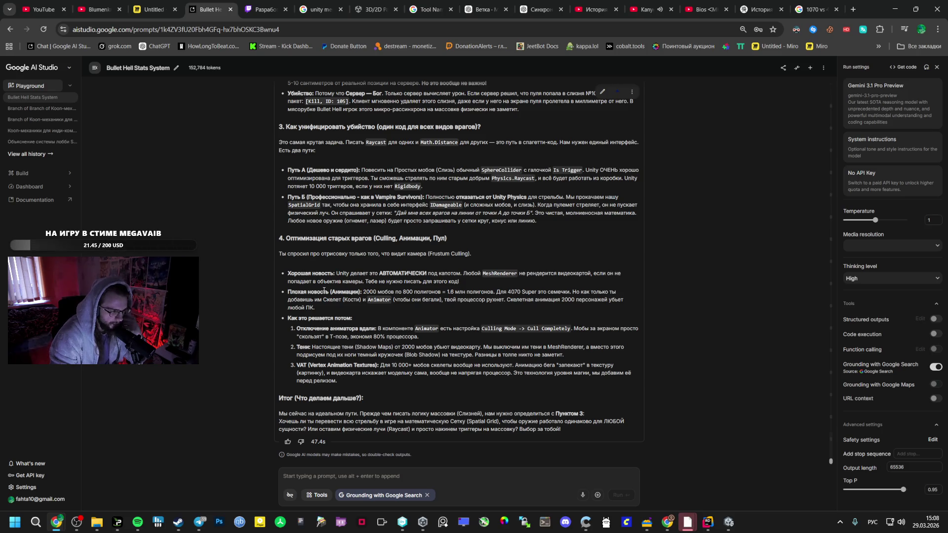
left_click(637, 5)
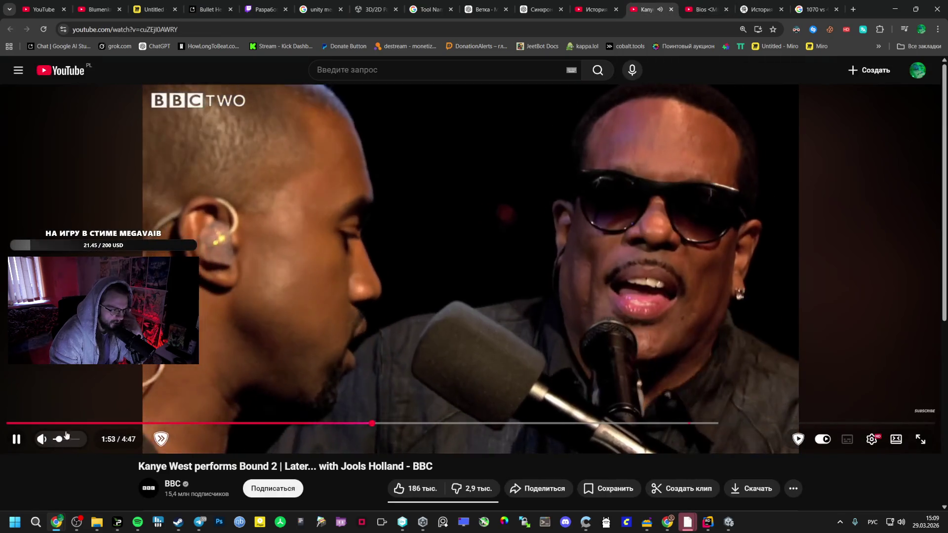
Pause the Kanye West performance and move the Sigma remix tab next to it.
key("ctrl+4")
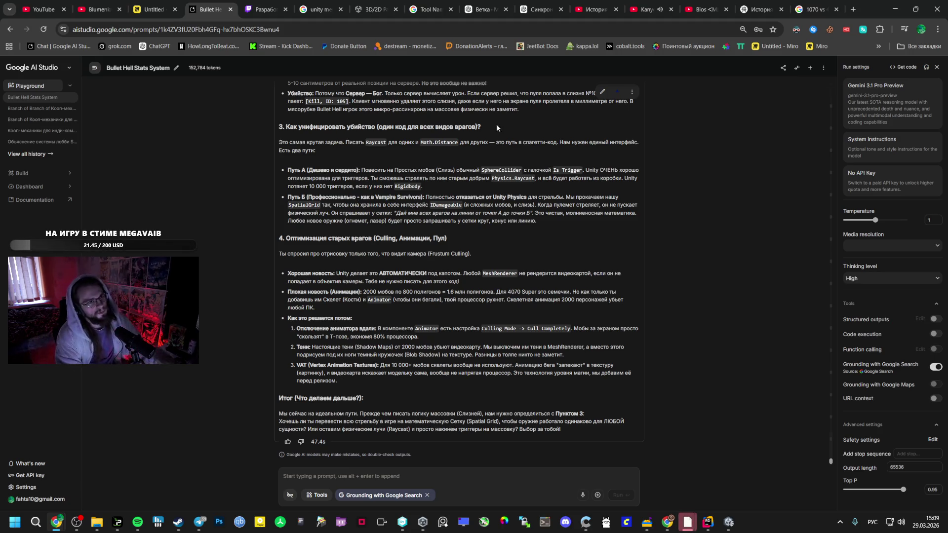
left_click(646, 10)
key("k")
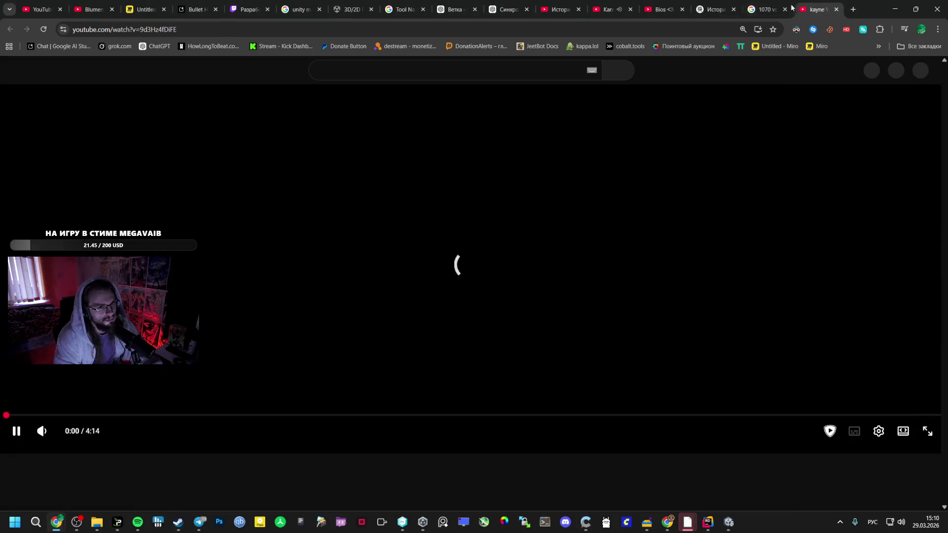
left_click_drag(791, 7, 615, 6)
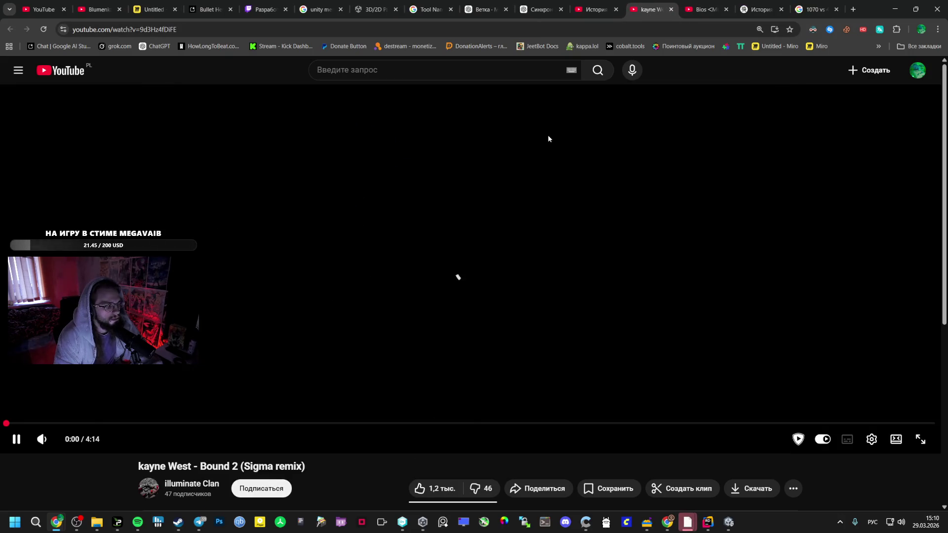
scroll(508, 220, "down", 3)
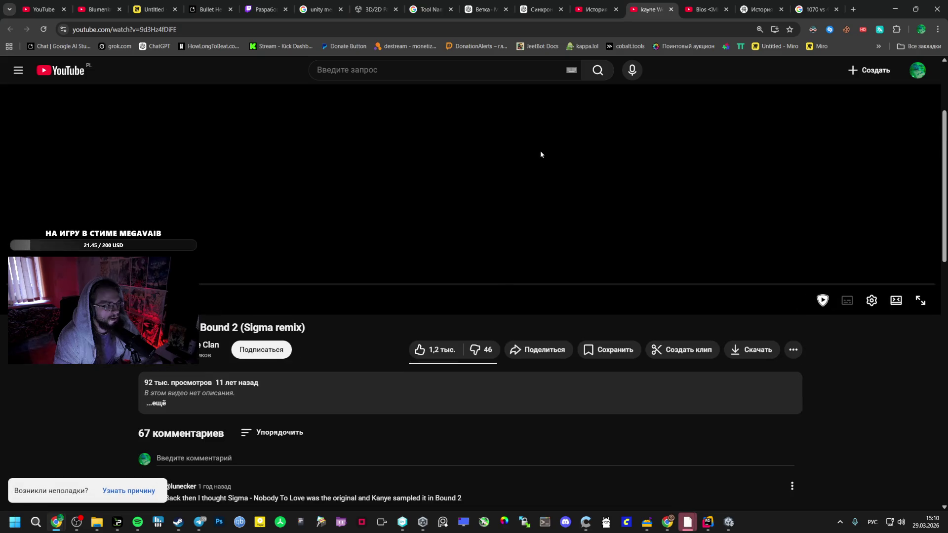
scroll(409, 204, "up", 1)
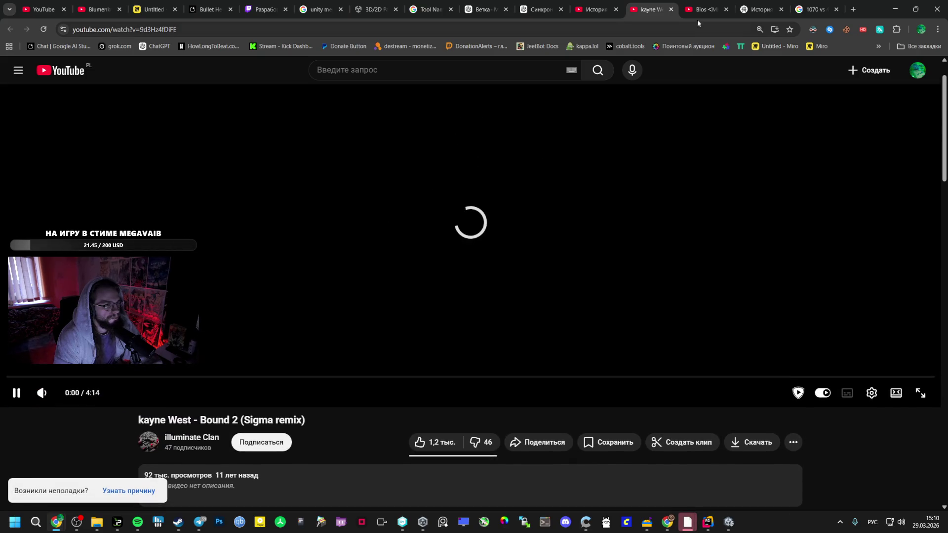
Start the Bound 2 (Sigma remix) video and come back to the Bullet Hell Stats System chat.
left_click(594, 9)
left_click(545, 3)
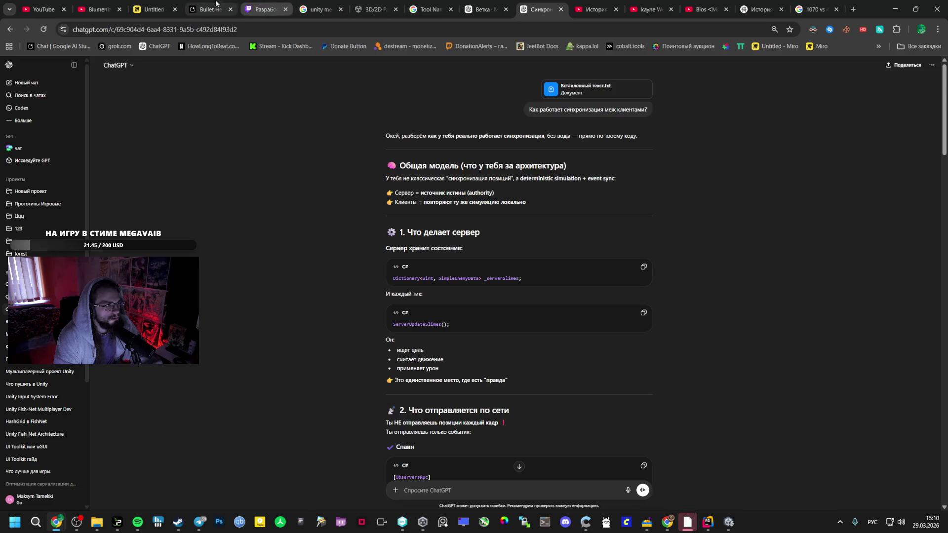
left_click(208, 9)
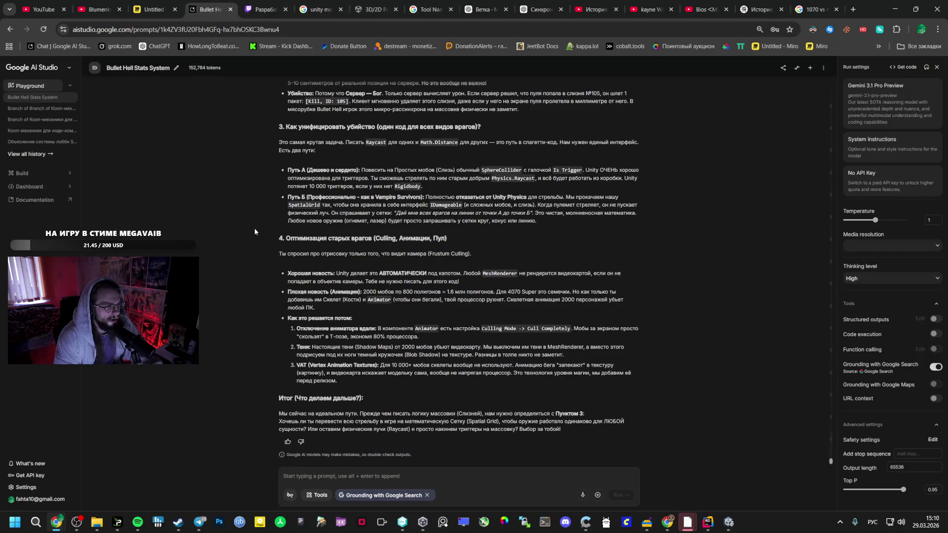
left_click(642, 4)
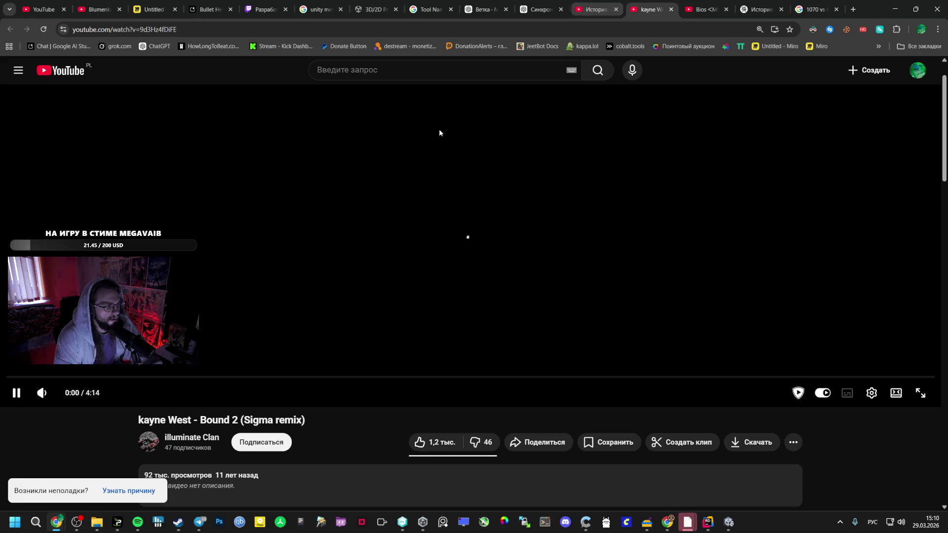
key("ctrl+4")
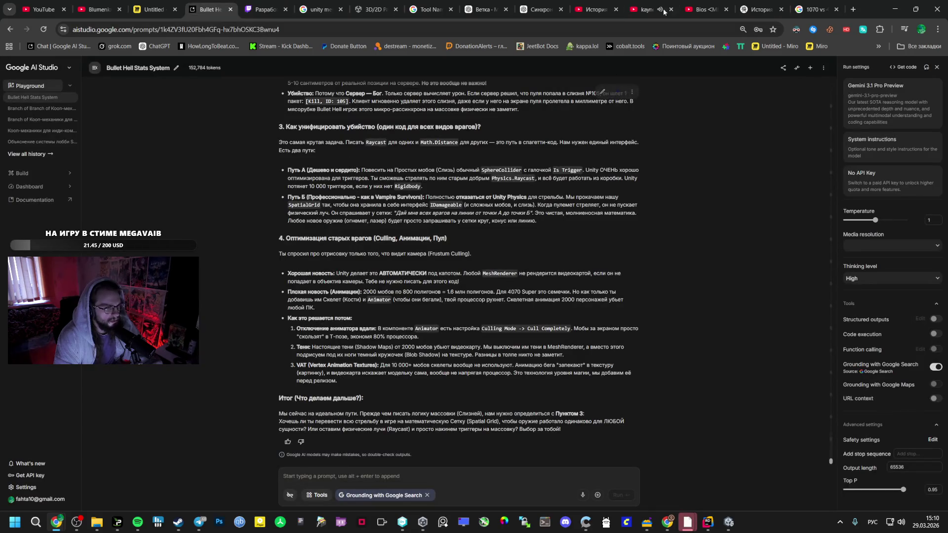
left_click(664, 10)
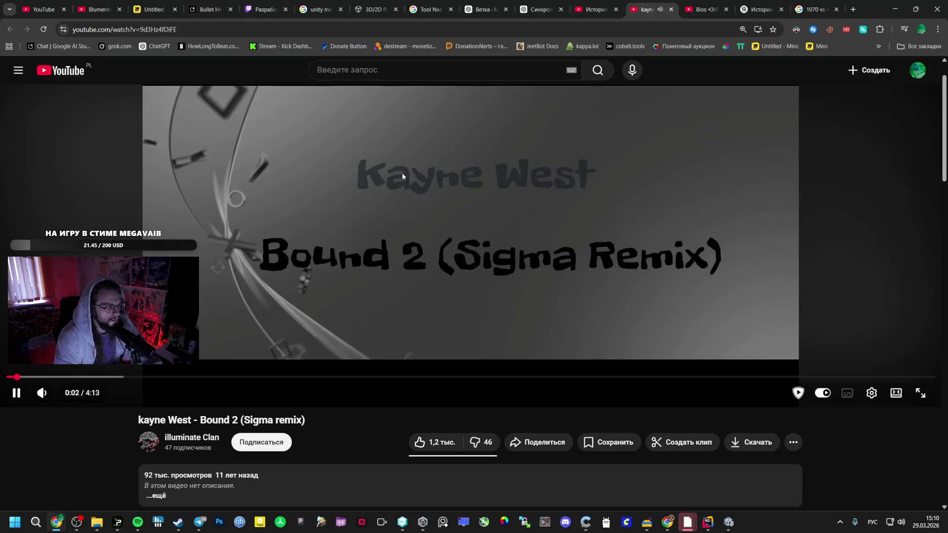
key("ctrl+5")
key("ctrl+4")
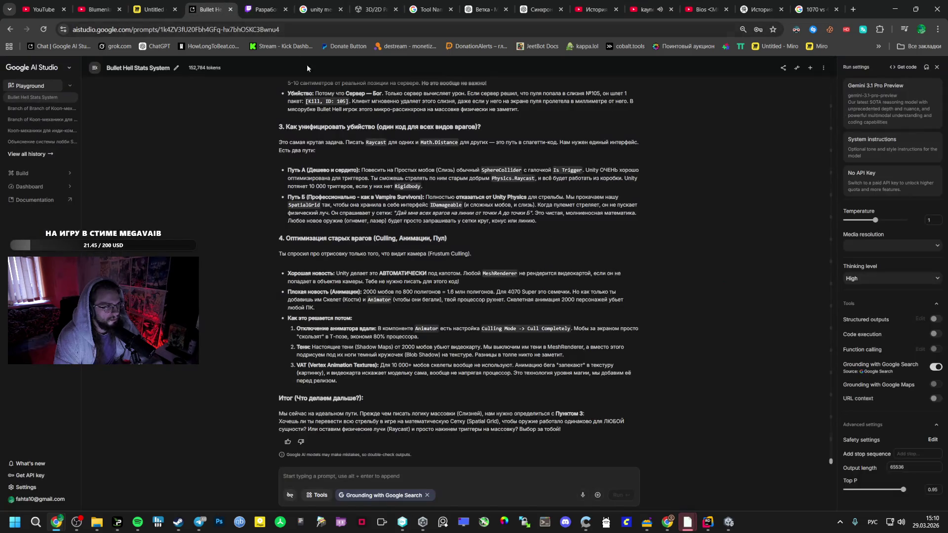
scroll(389, 265, "up", 3)
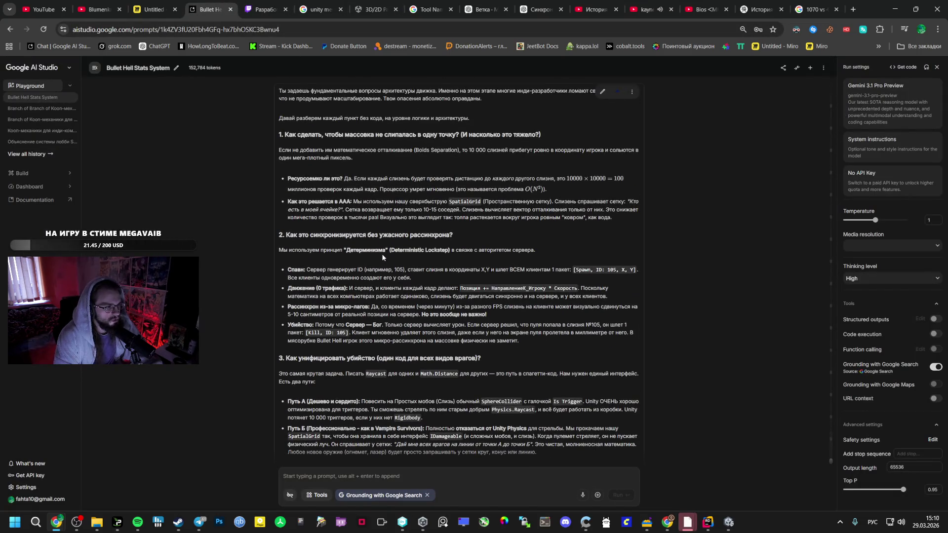
scroll(360, 252, "down", 4)
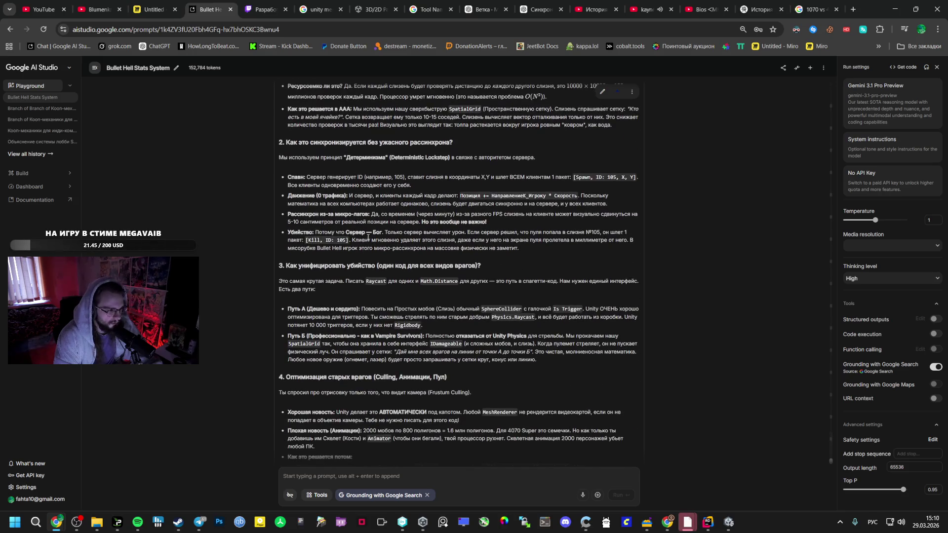
scroll(353, 232, "down", 1)
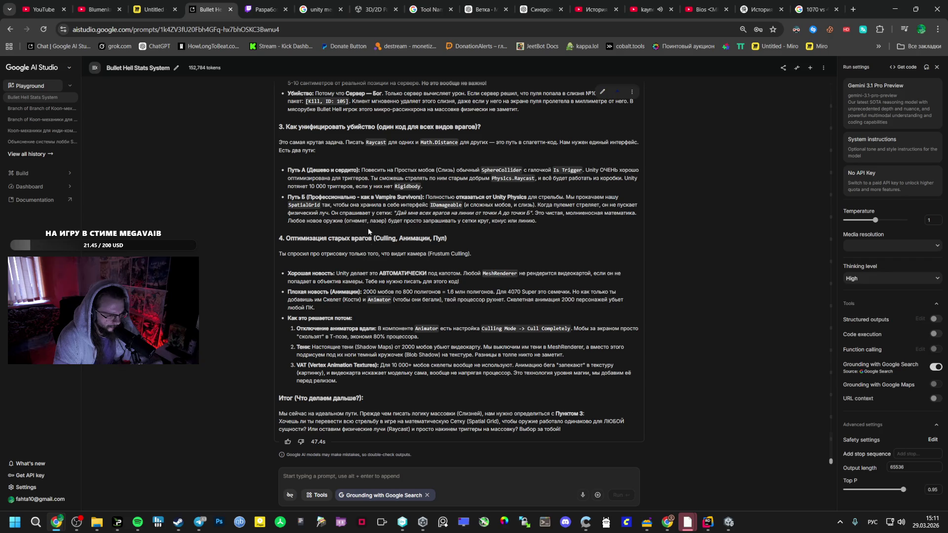
left_click_drag(377, 365, 310, 365)
Search Google for the selected 'Vertex Animation Textures' and skim the VAT results.
right_click(309, 365)
left_click(316, 400)
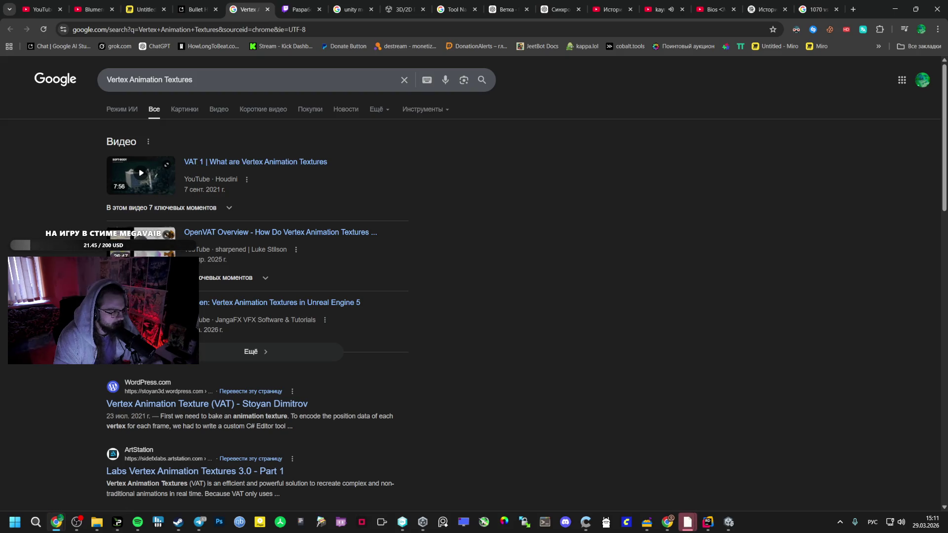
scroll(257, 296, "down", 1)
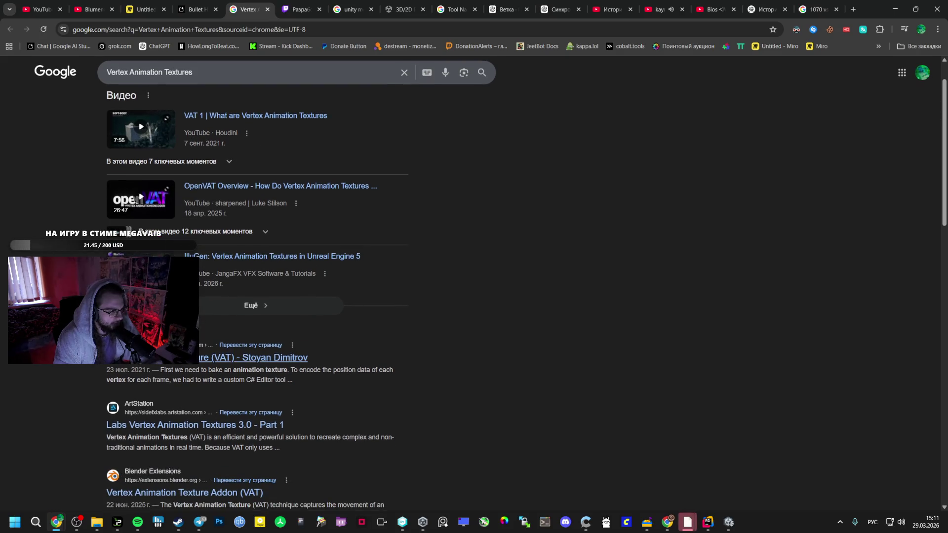
scroll(257, 296, "down", 2)
scroll(257, 297, "down", 3)
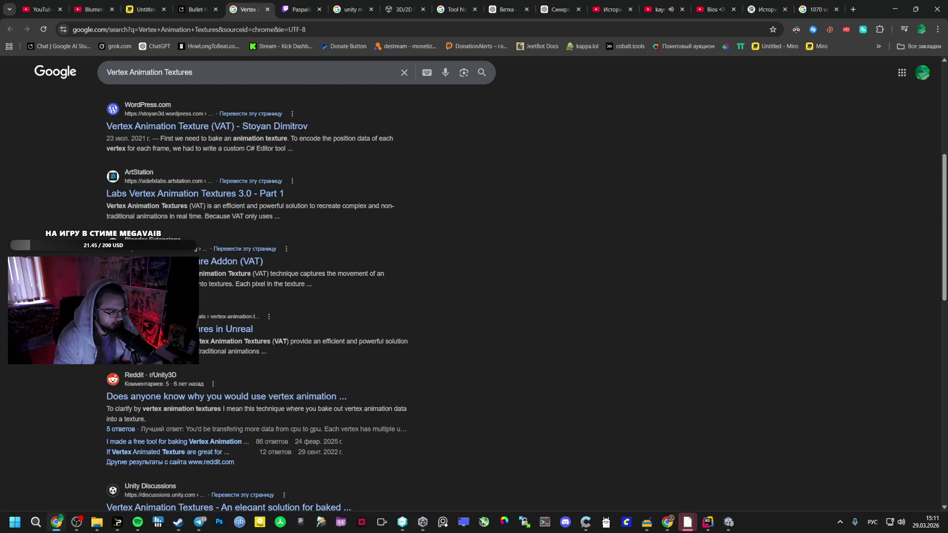
scroll(89, 254, "down", 2)
scroll(89, 254, "up", 7)
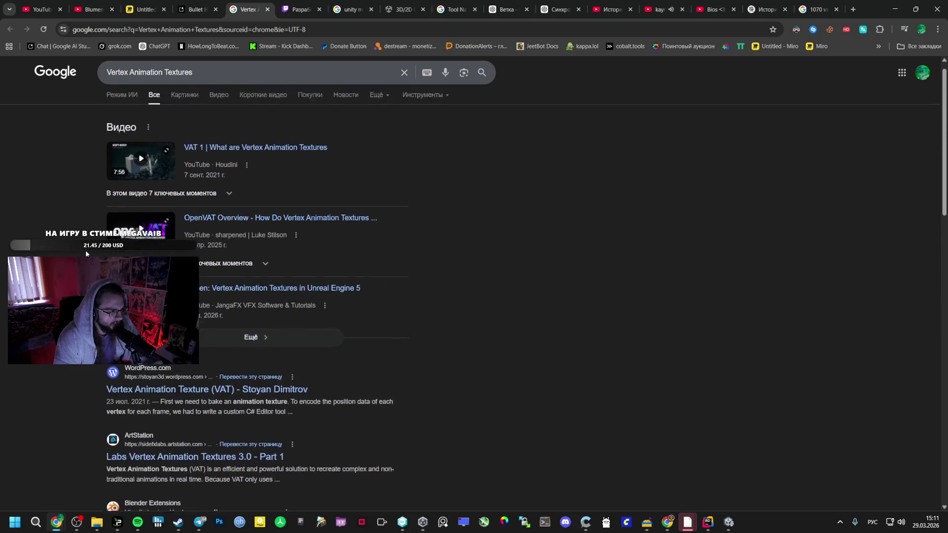
scroll(85, 250, "up", 1)
Open 'VAT 1 | What are Vertex Animation Textures' and skim to the What Is Vertex Animation part (~2:01).
left_click(177, 192)
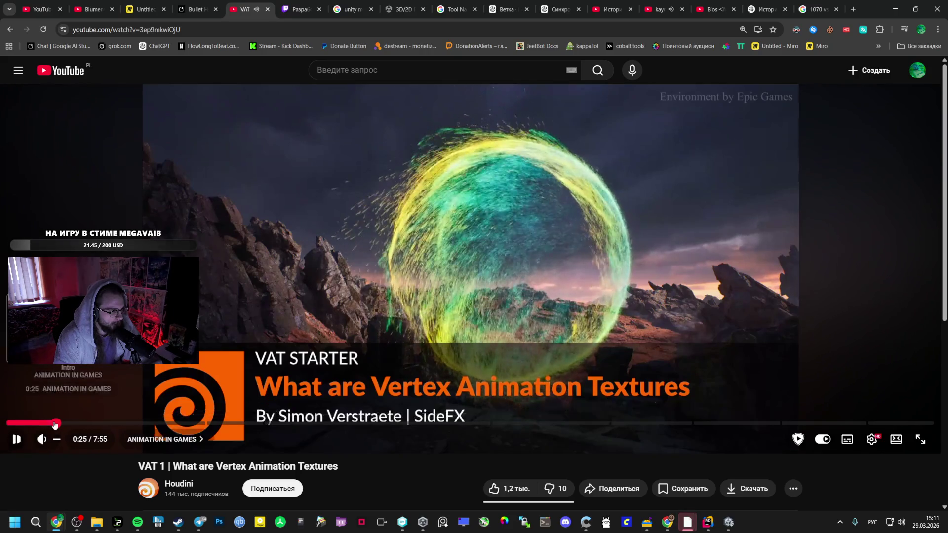
left_click(56, 423)
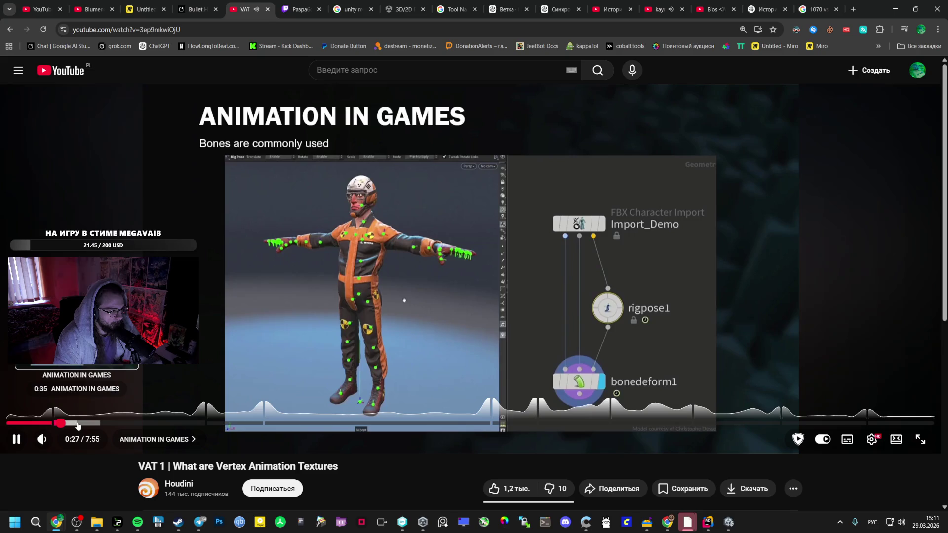
left_click(79, 423)
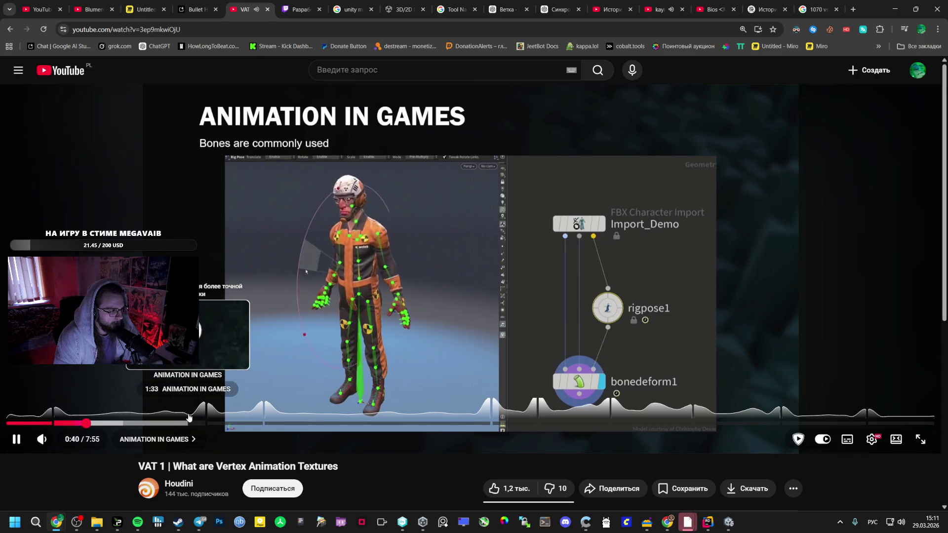
left_click(117, 423)
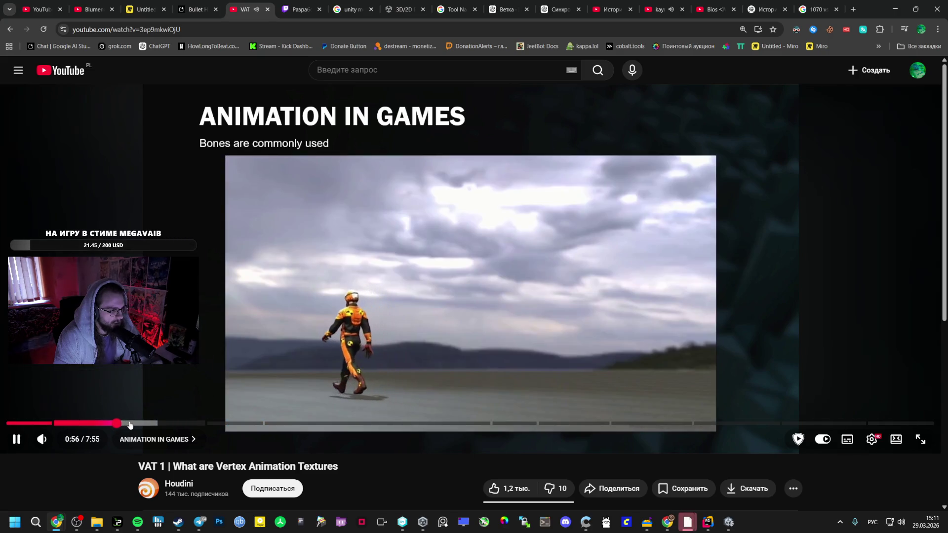
left_click_drag(130, 425, 163, 425)
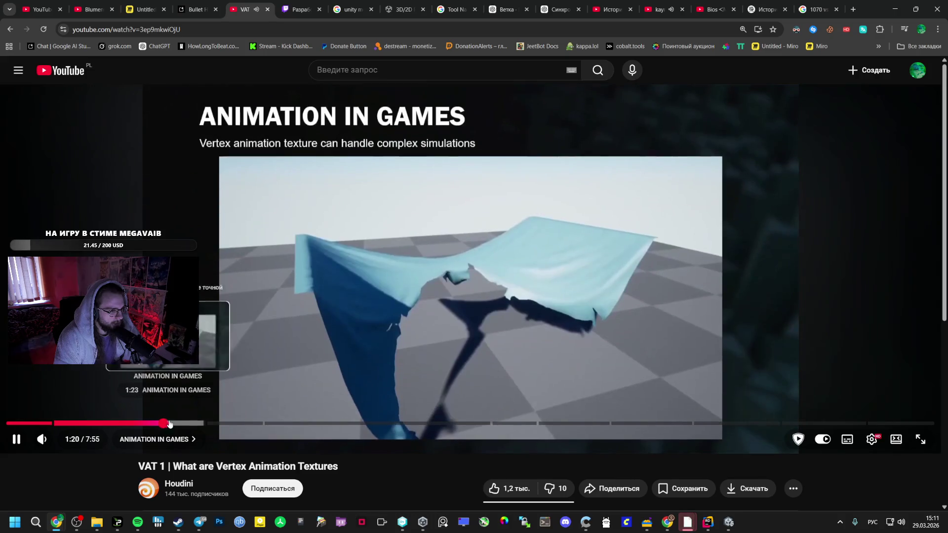
left_click_drag(193, 423, 216, 423)
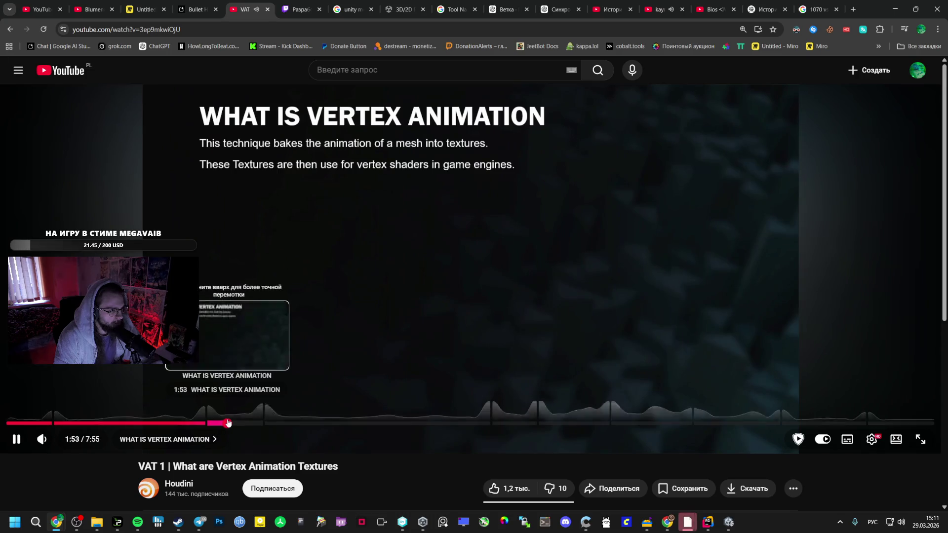
left_click(228, 423)
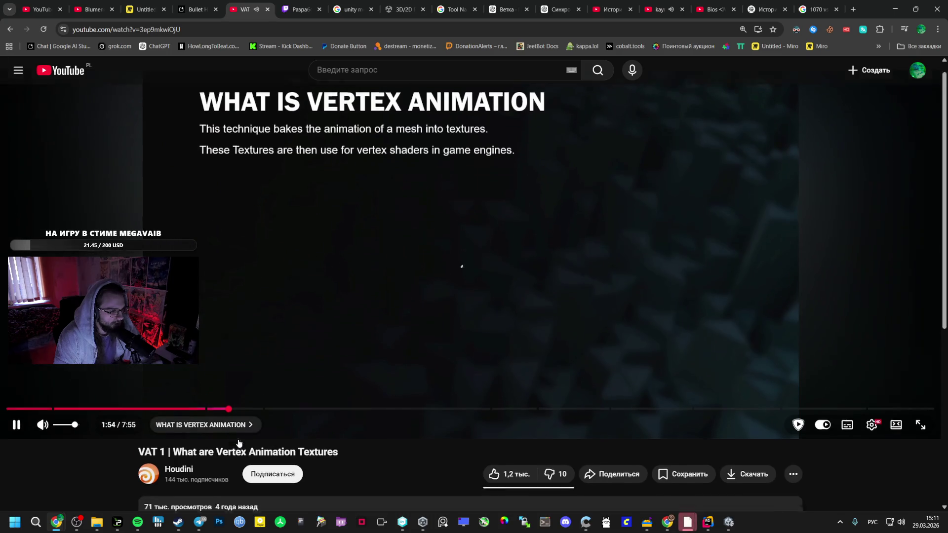
scroll(222, 444, "down", 3)
scroll(240, 410, "up", 3)
mouse_move(241, 423)
left_mouse_down()
mouse_move(266, 423)
mouse_move(243, 426)
left_mouse_up()
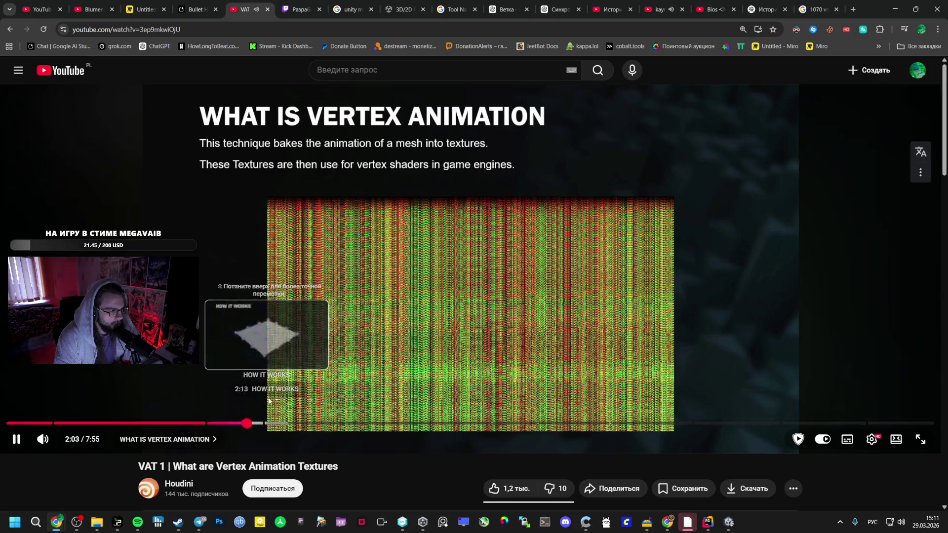
left_click(279, 299)
left_click(294, 284)
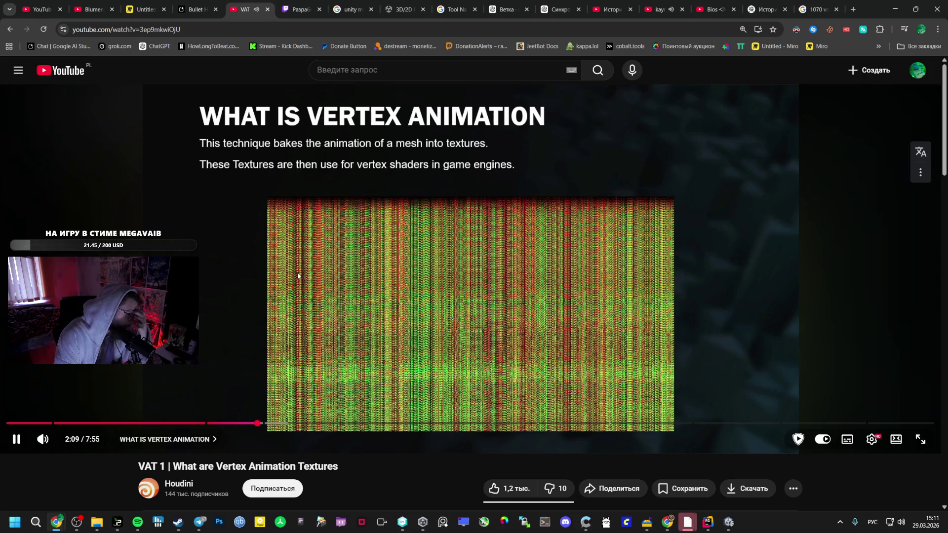
Seek through the How It Works chapter to about 3:51.
left_click(289, 423)
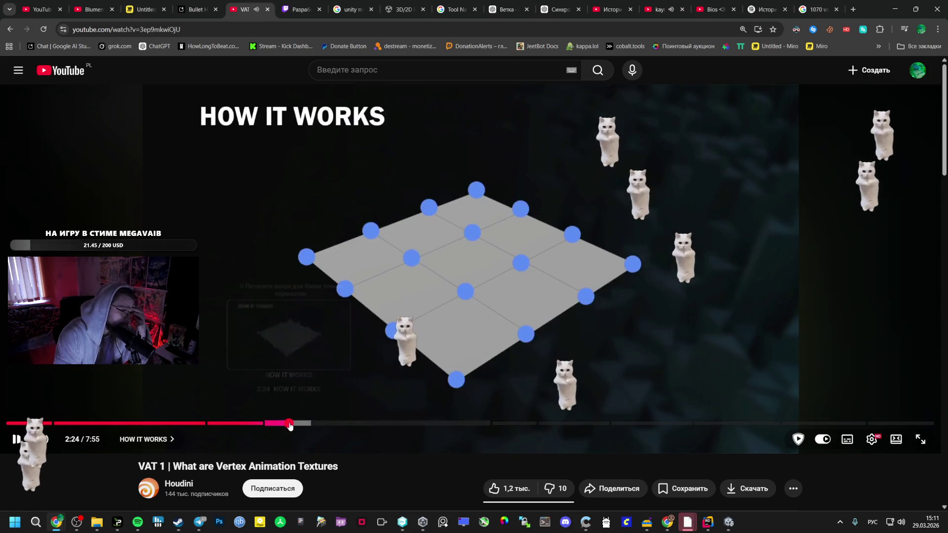
left_click_drag(317, 423, 364, 423)
left_click(394, 424)
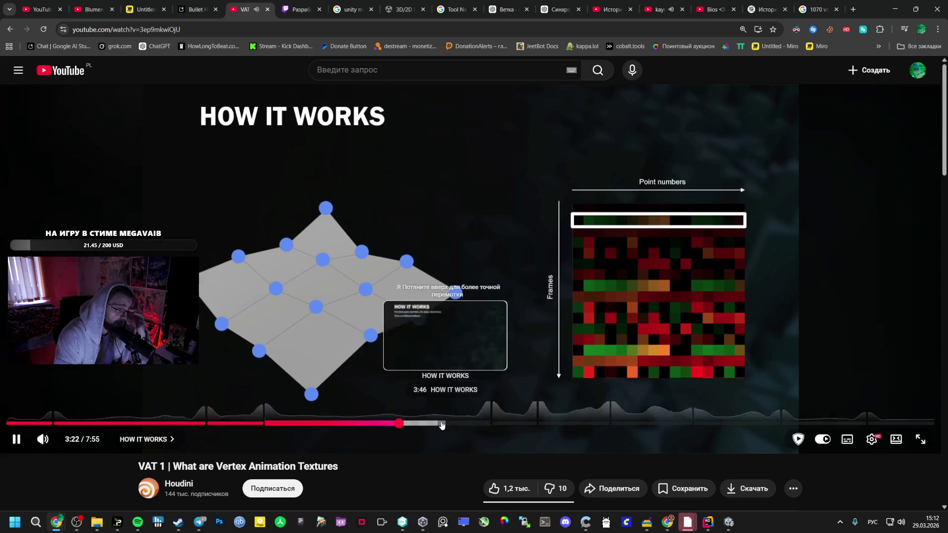
left_click(376, 423)
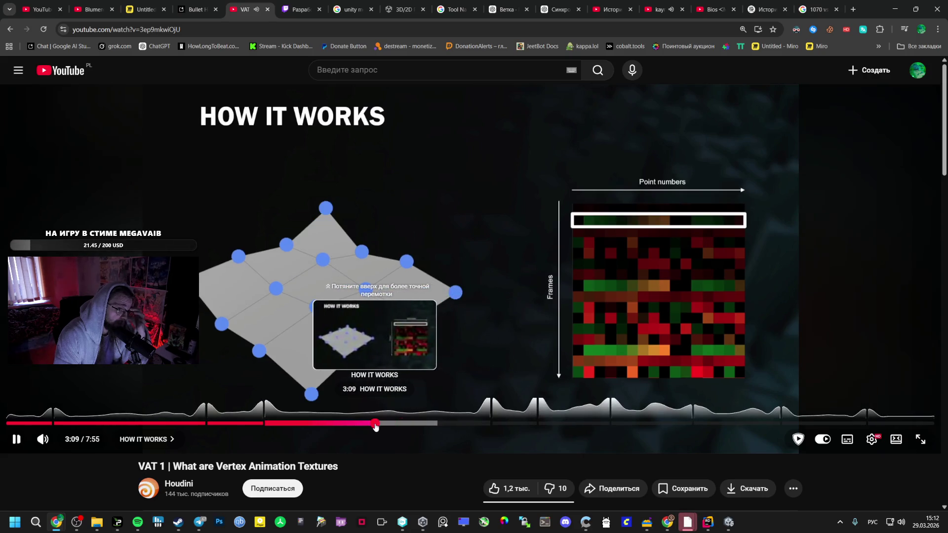
left_click(408, 424)
left_click(418, 425)
left_click(441, 424)
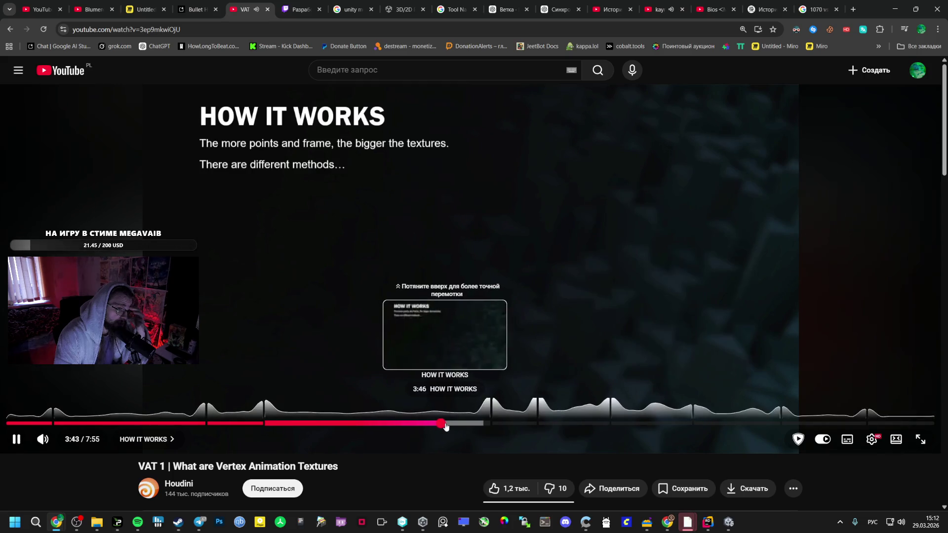
left_click(457, 424)
Skim the Labs VAT exporter, soft-body cloth and rigid body parts, and expand the description.
left_click_drag(458, 426, 509, 423)
left_click(545, 425)
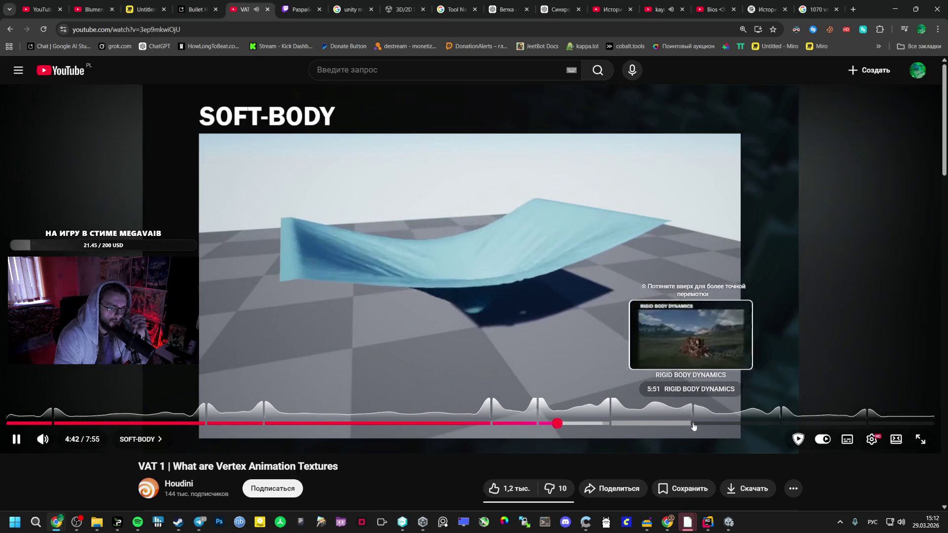
left_click(642, 424)
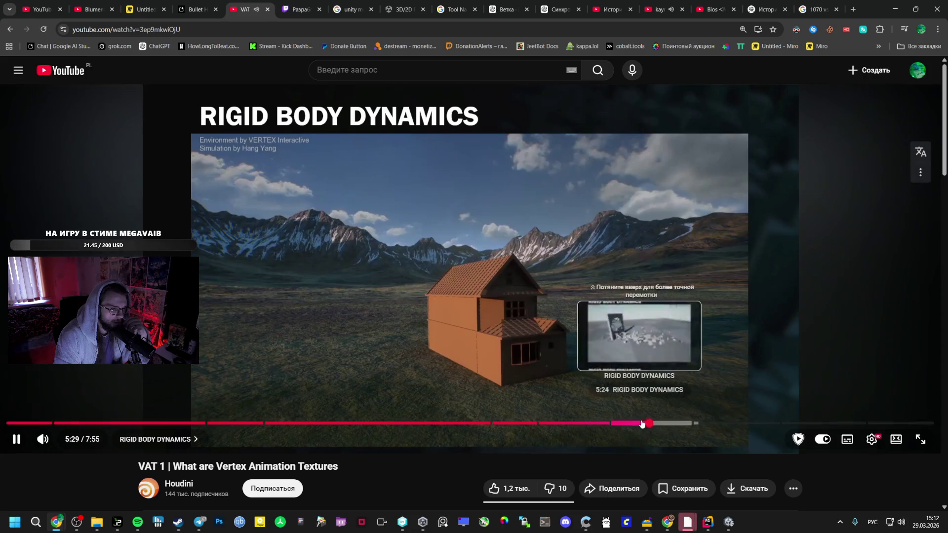
mouse_move(651, 424)
left_mouse_down()
mouse_move(672, 423)
mouse_move(656, 427)
left_mouse_up()
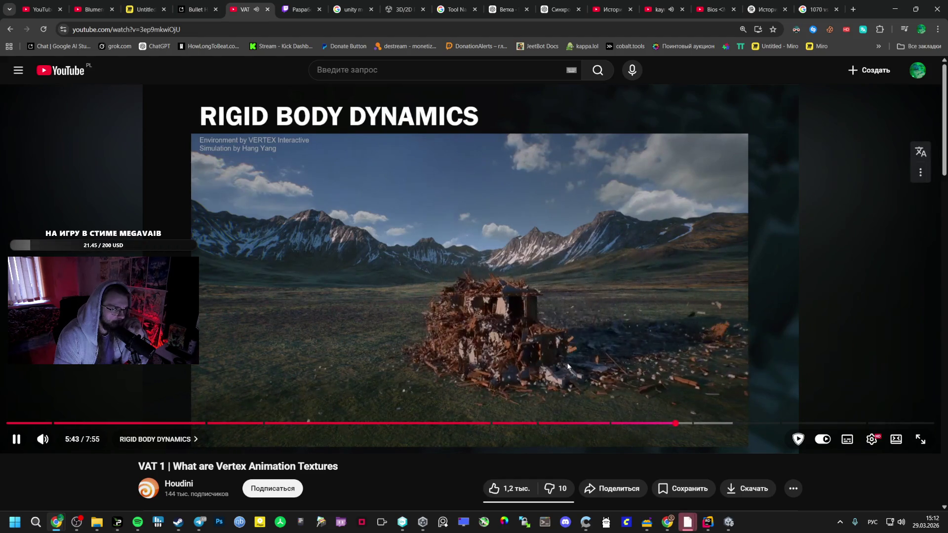
scroll(617, 371, "down", 4)
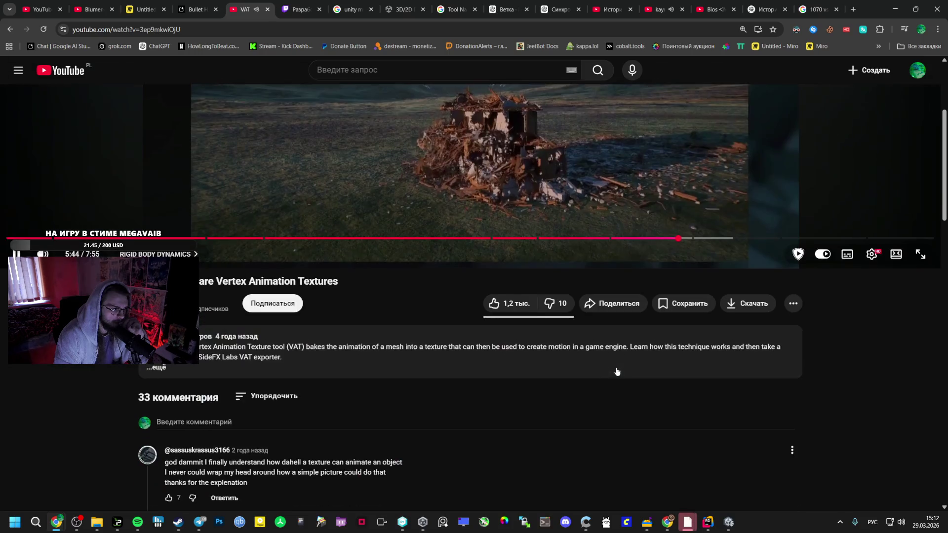
left_click(582, 375)
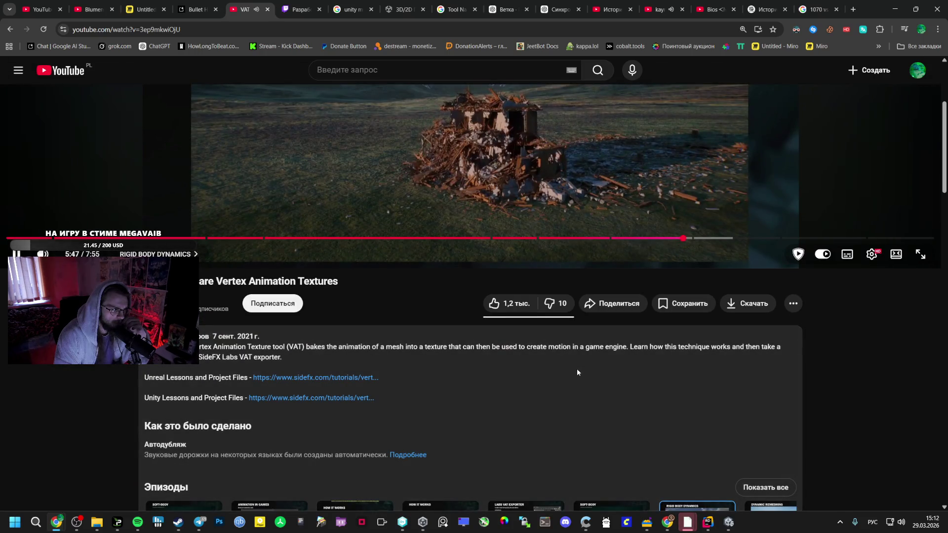
scroll(334, 403, "up", 4)
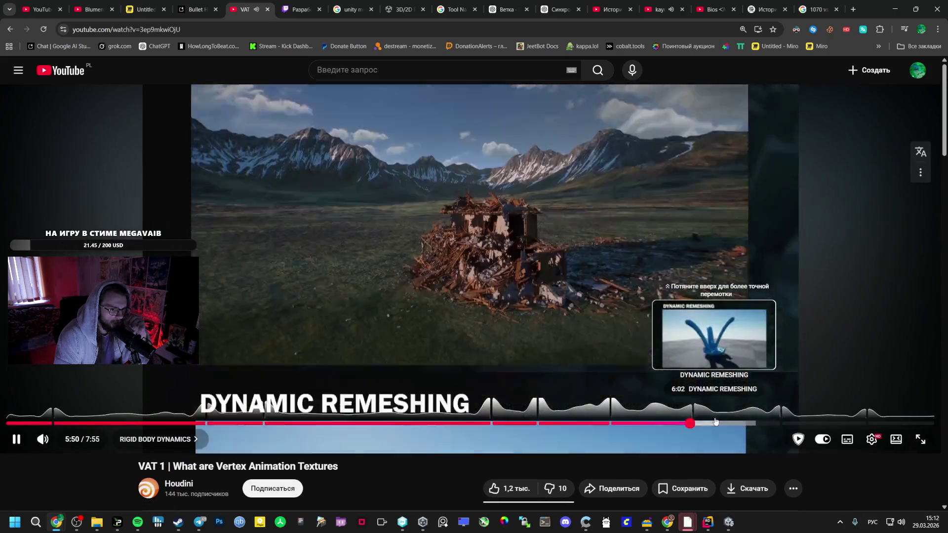
Jump past Dynamic Remeshing to the Tutorials chapter, pause at 7:24, and return to the chat.
left_click(715, 421)
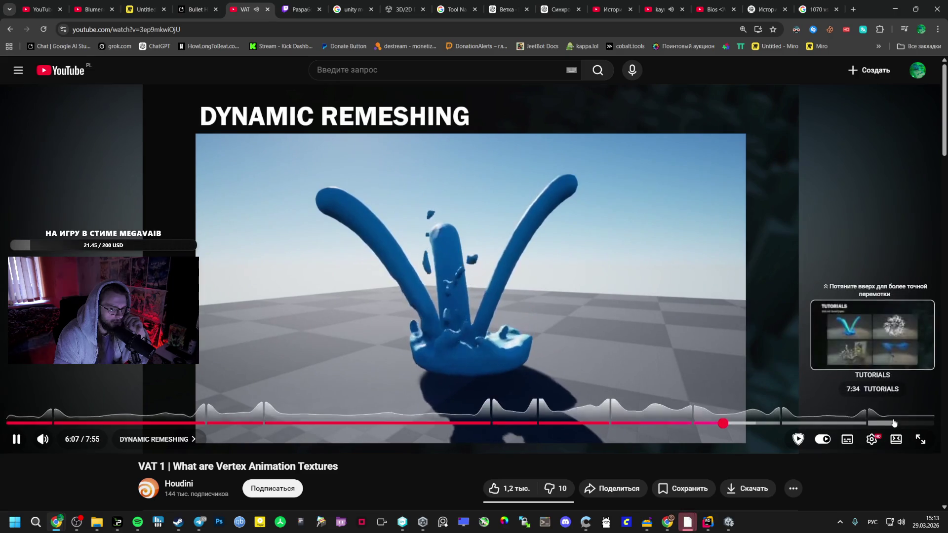
left_click(872, 424)
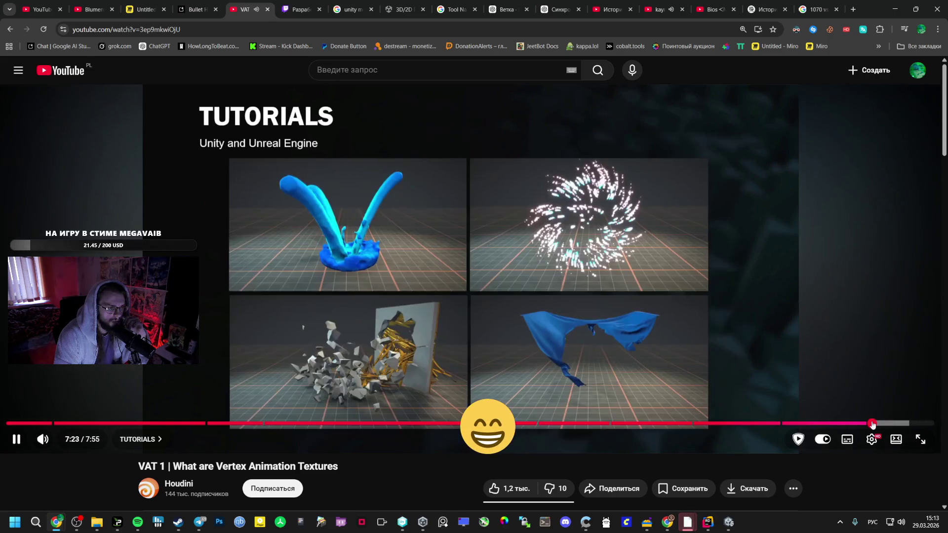
left_click(593, 359)
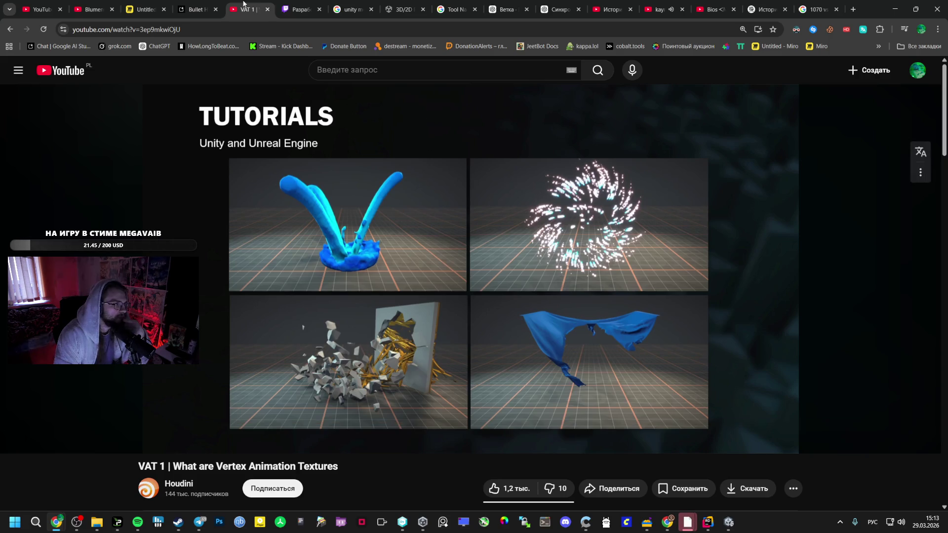
left_click(200, 2)
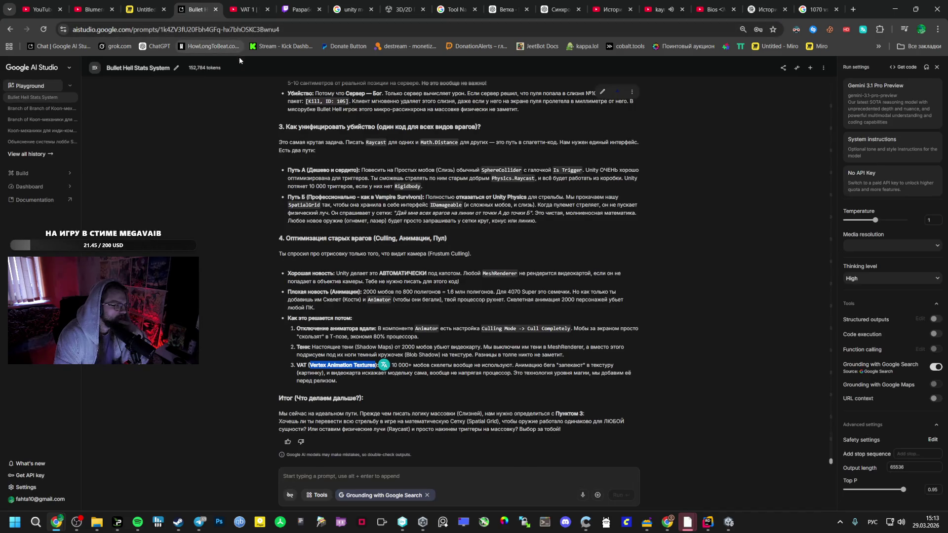
Reread Gemini's kill-unification options and highlight the Путь Б heading.
left_click(382, 336)
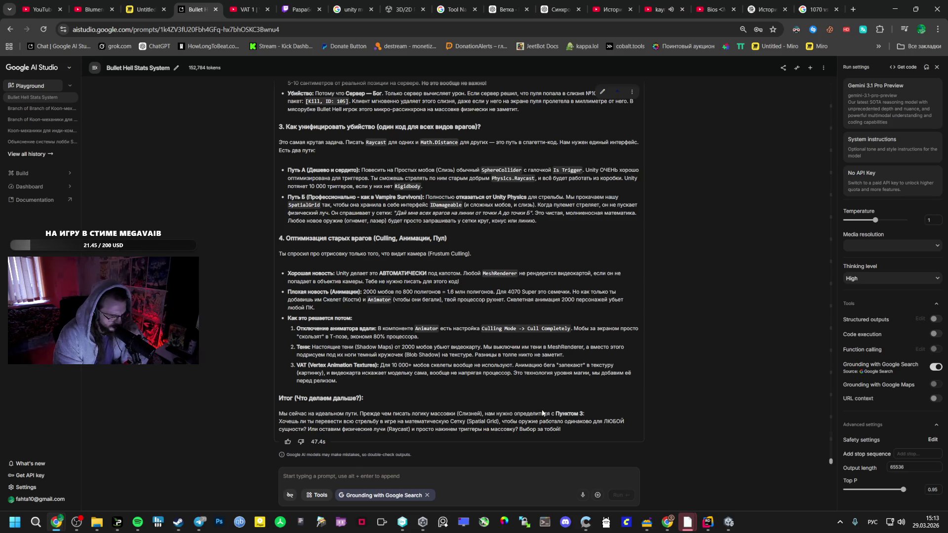
scroll(501, 412, "up", 1)
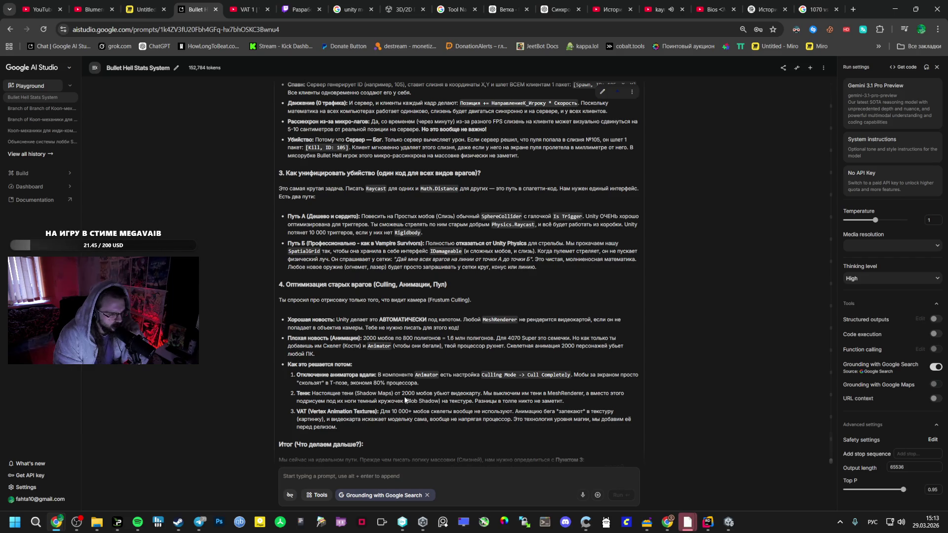
scroll(398, 395, "down", 1)
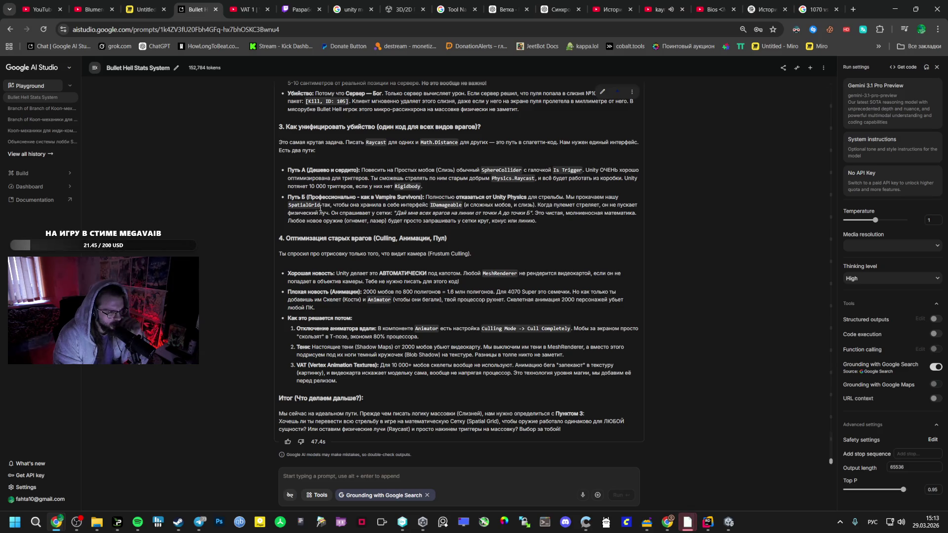
left_click_drag(288, 197, 382, 198)
left_click(403, 481)
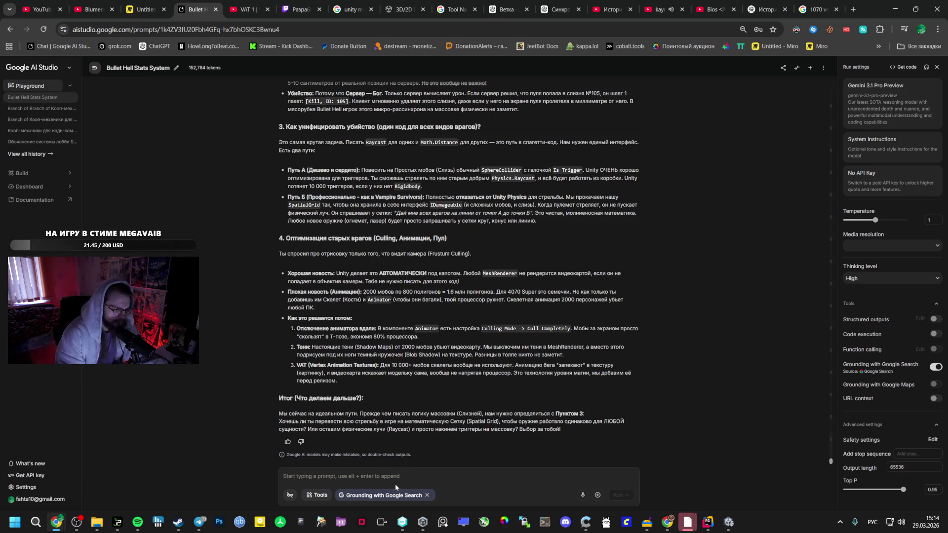
Send the reply 'Давай попробуем путь б, если не понравится переделаем.'.
type("Давай ")
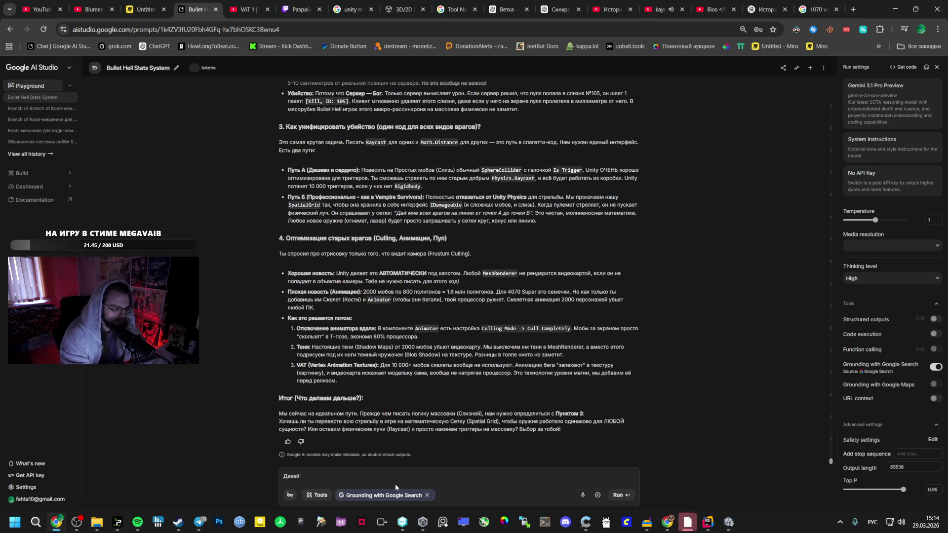
type("попробуем")
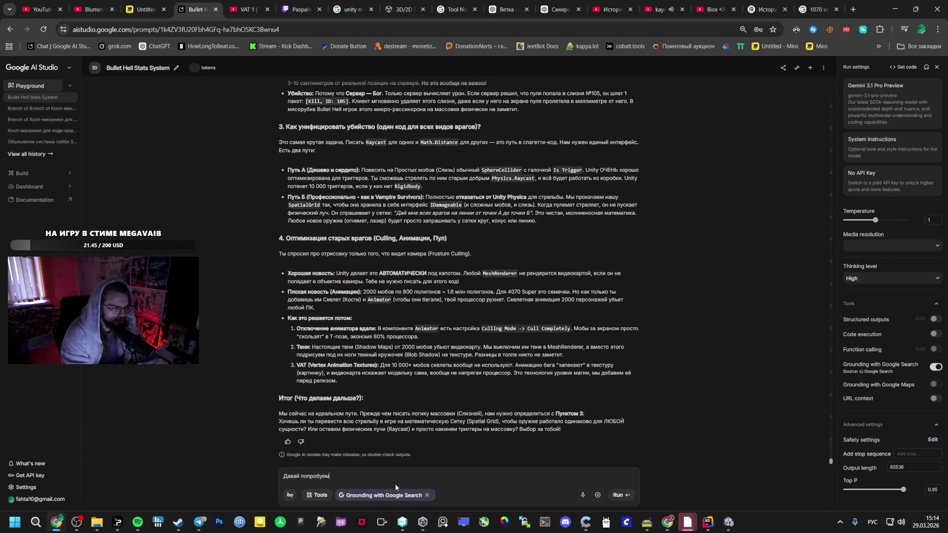
type(" путь б,")
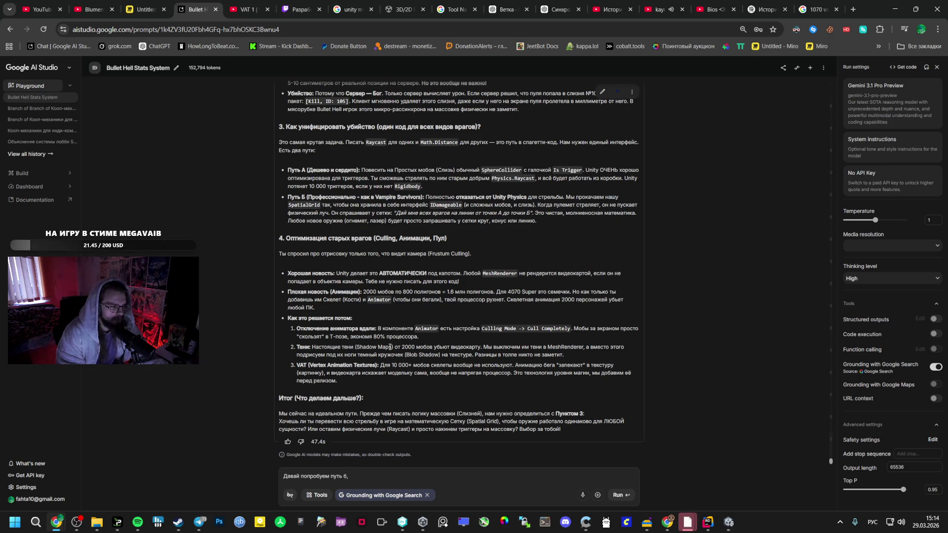
type(" ес")
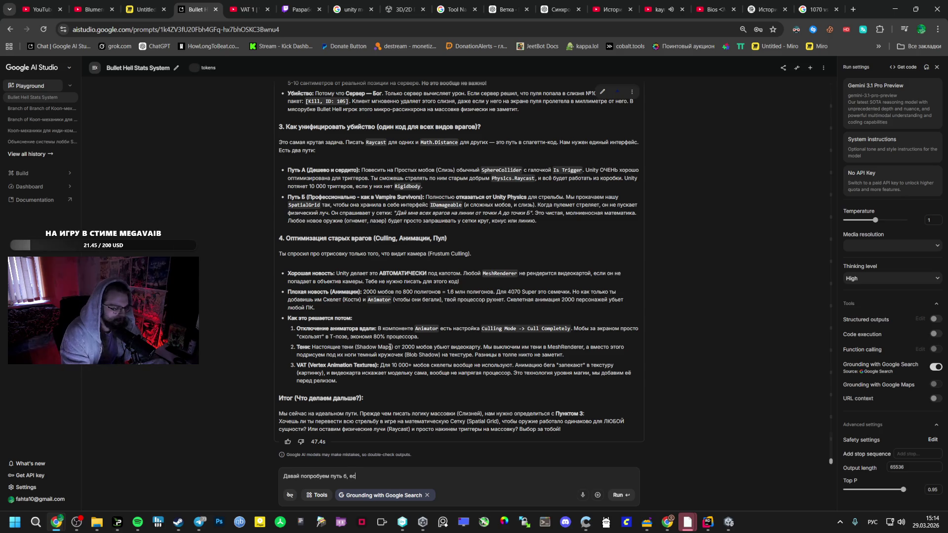
type("ли не понравится ")
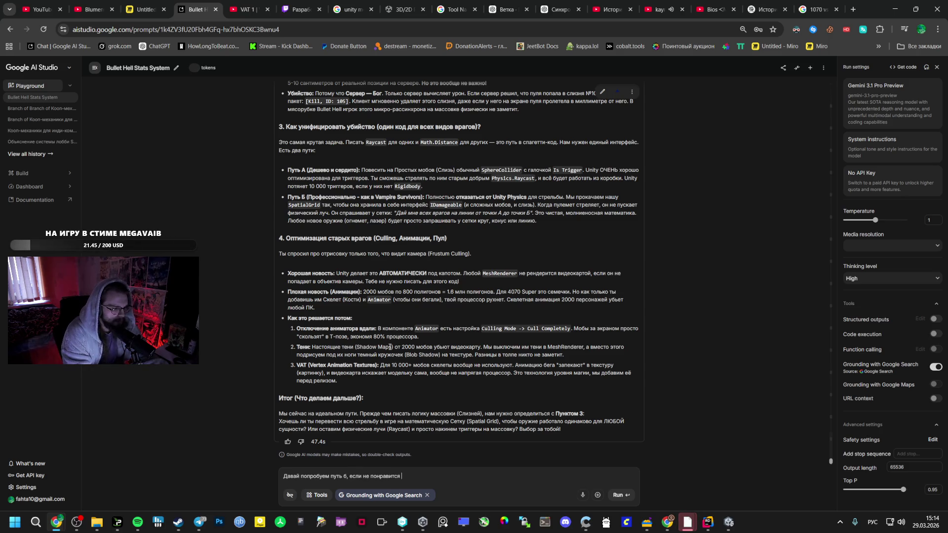
type("переделаем.")
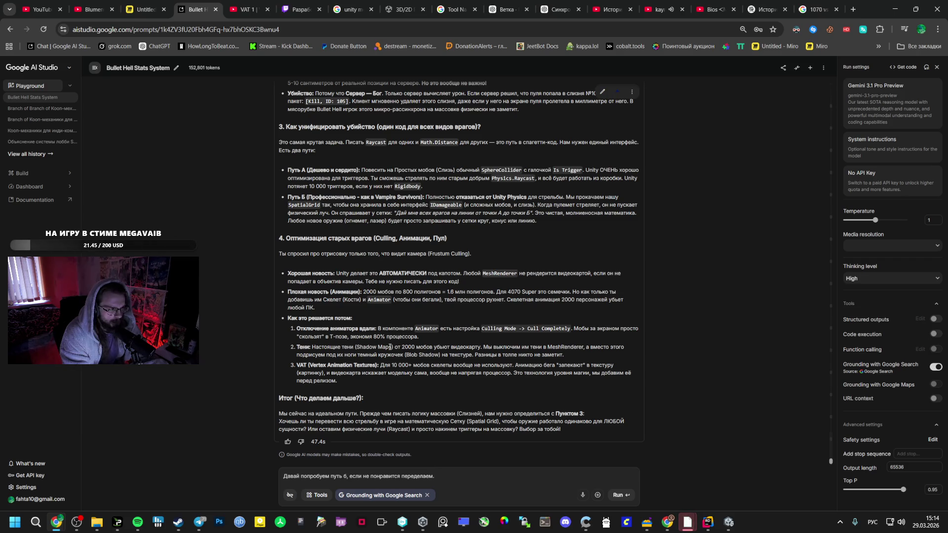
scroll(424, 226, "up", 4)
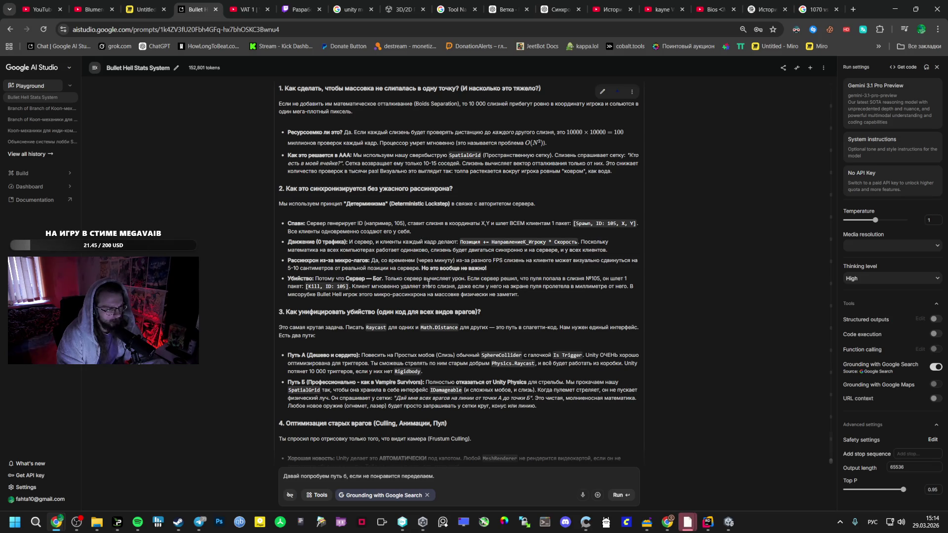
scroll(434, 293, "down", 4)
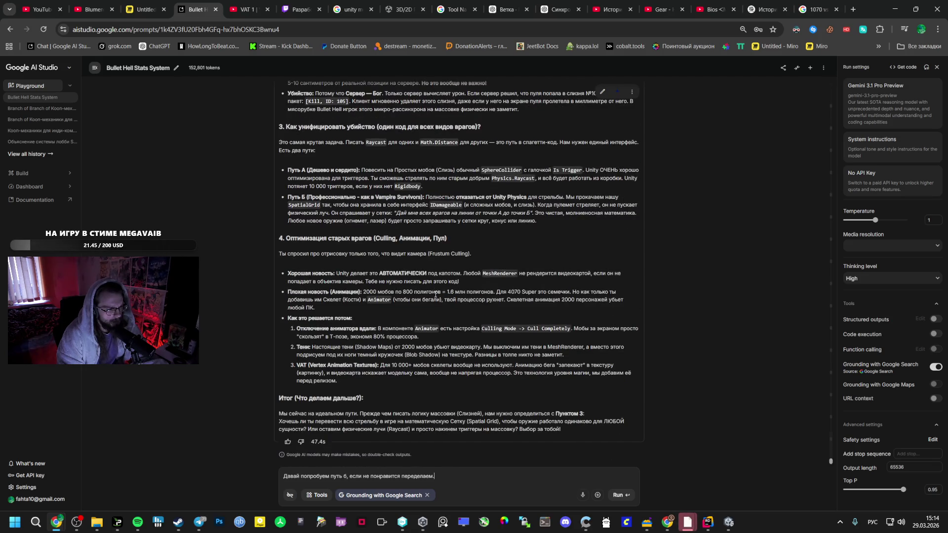
left_click(618, 495)
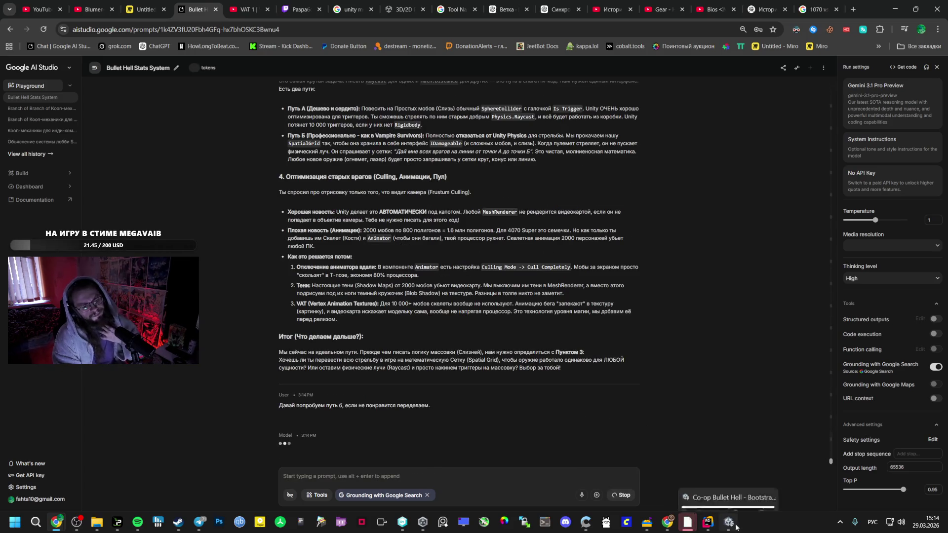
Glance at the Unity editor while Gemini answers, then return to the AI Studio chat.
left_click(728, 472)
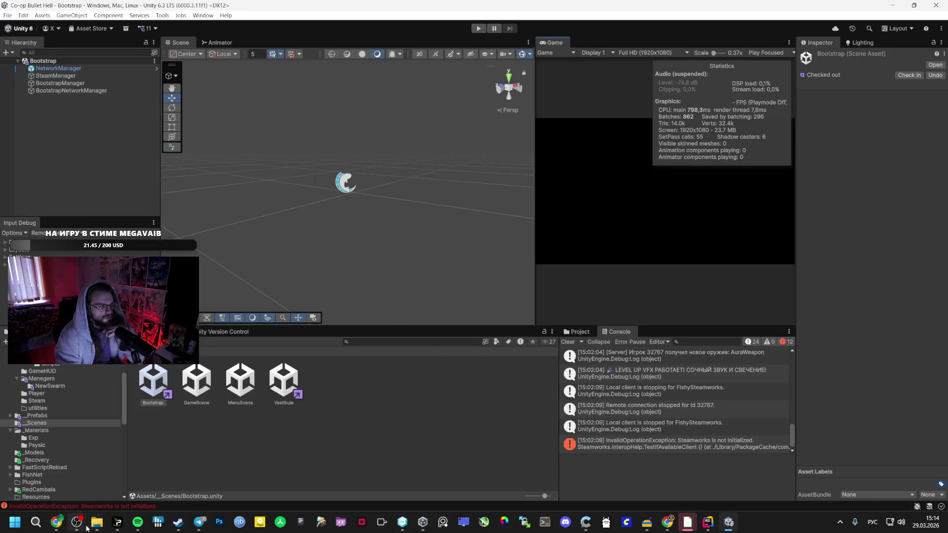
left_click(56, 522)
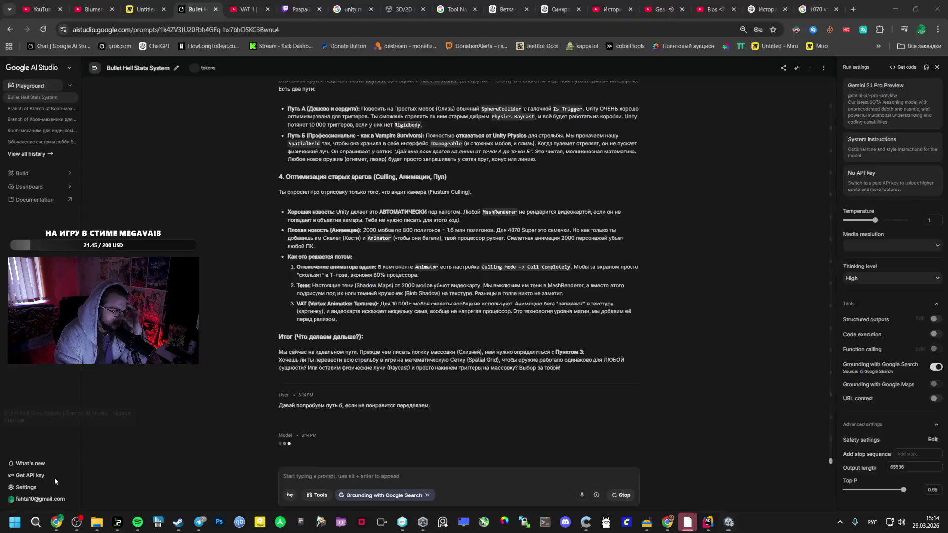
left_click(54, 478)
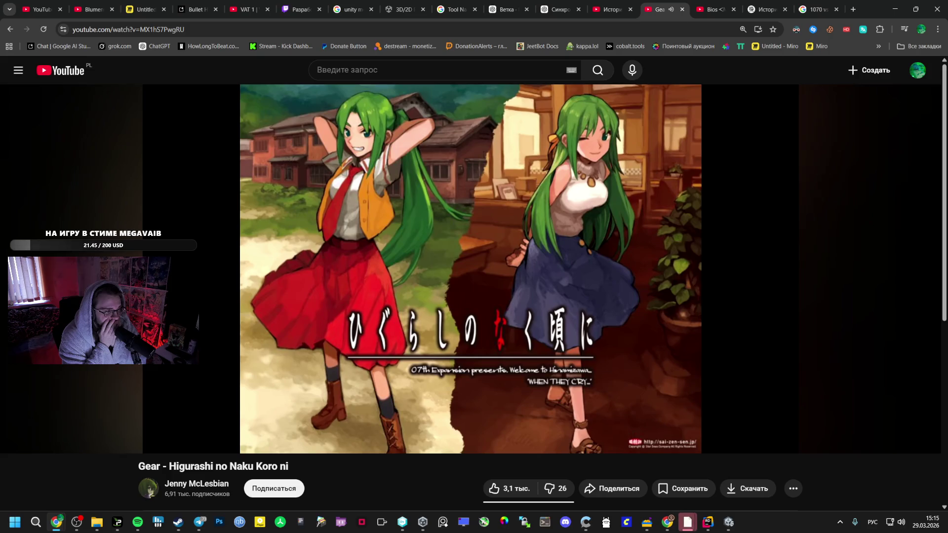
mouse_move(199, 225)
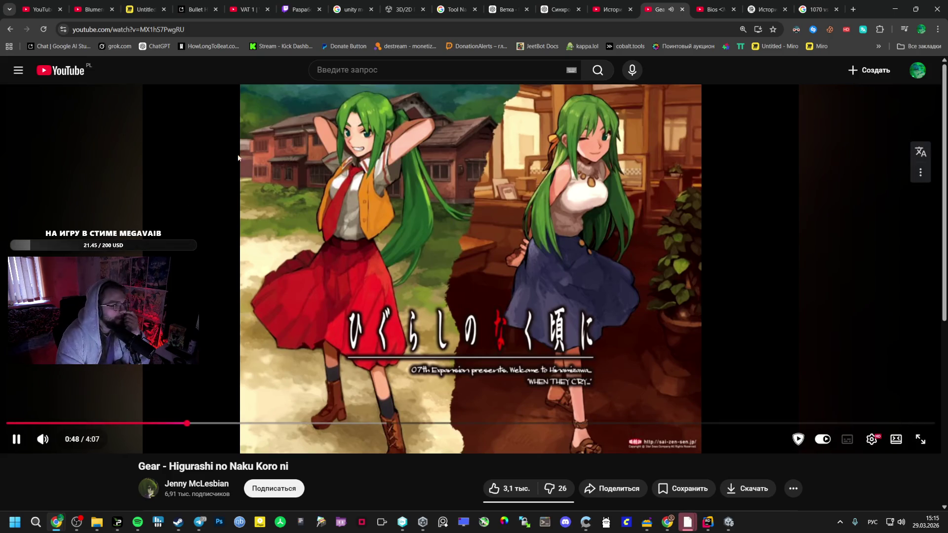
key("ctrl+4")
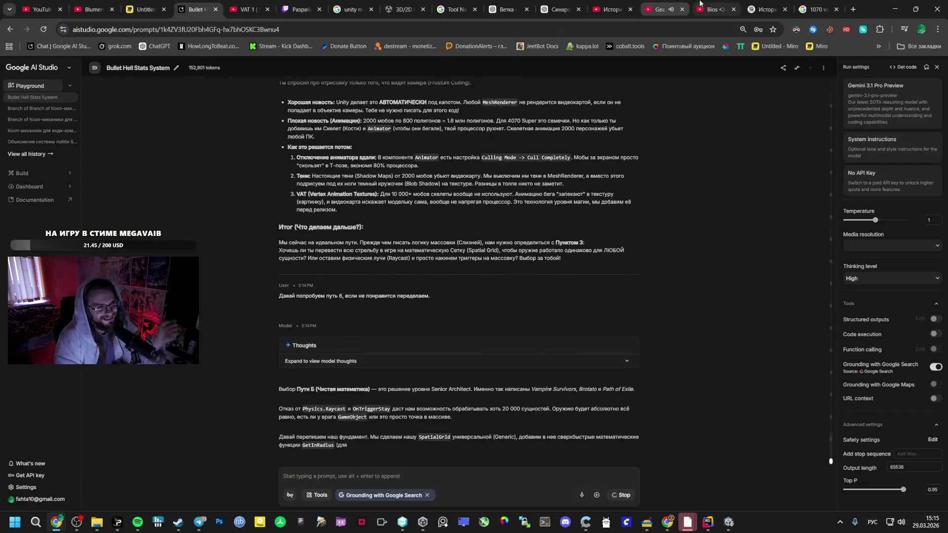
Skip to the next playlist song, then scroll Gemini's answer to the SpatialGrid.cs step.
key("alt+Tab")
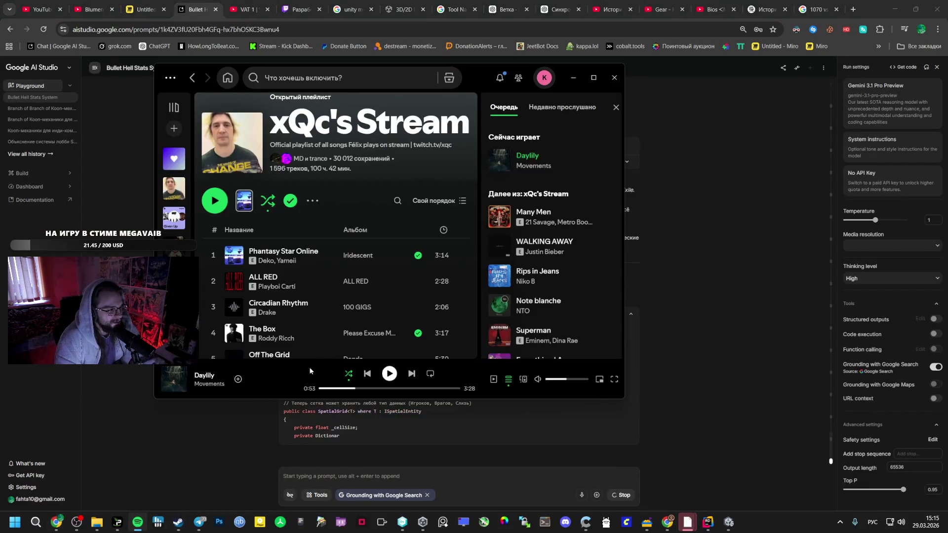
left_click(411, 374)
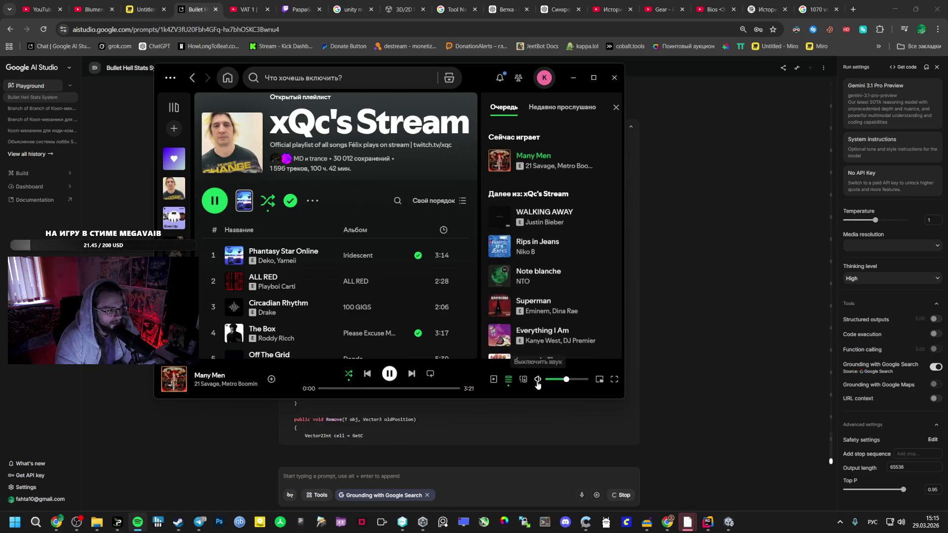
key("alt+Tab")
key("alt+Tab")
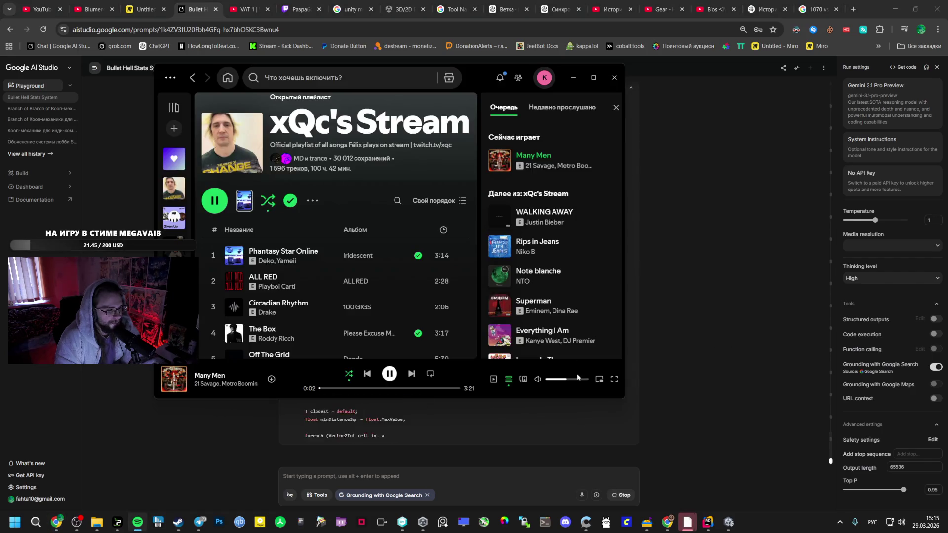
key("alt+Tab")
scroll(599, 349, "up", 10)
scroll(490, 342, "up", 6)
scroll(515, 349, "down", 4)
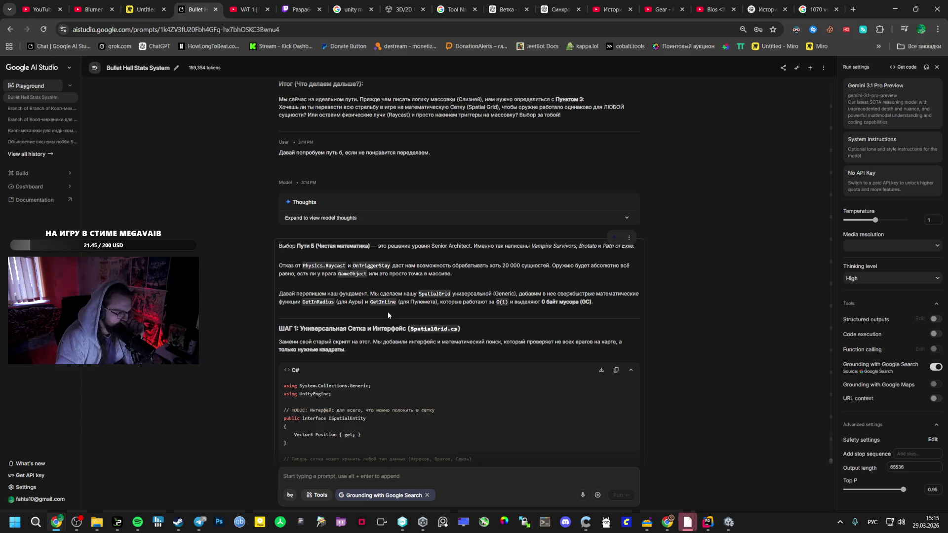
Select the SpatialGrid.cs code from its using lines and review Add, Remove, Move and GetInRadius.
scroll(387, 312, "down", 4)
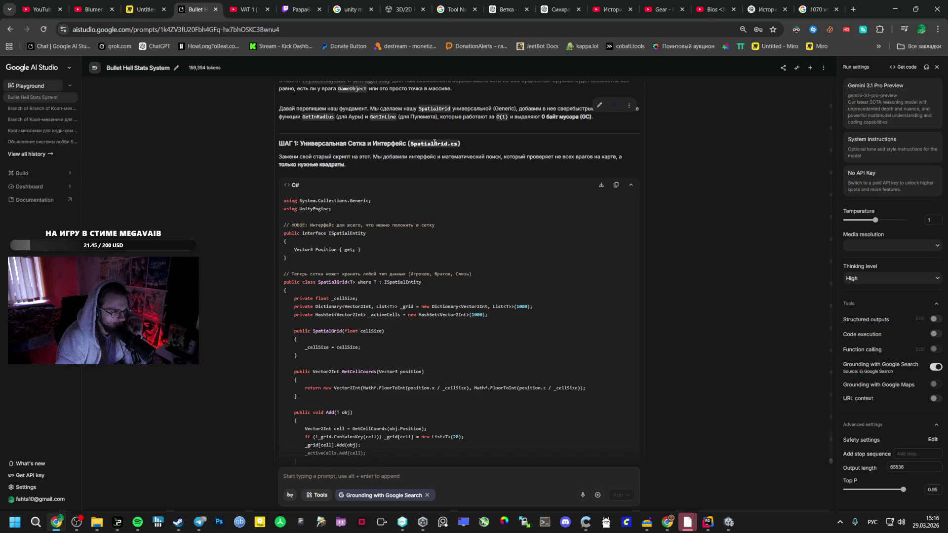
mouse_move(288, 203)
left_mouse_down()
mouse_move(296, 244)
mouse_move(380, 331)
mouse_move(445, 242)
mouse_move(478, 218)
mouse_move(419, 326)
mouse_move(399, 254)
mouse_move(393, 262)
left_mouse_up()
scroll(424, 323, "down", 10)
scroll(412, 318, "up", 5)
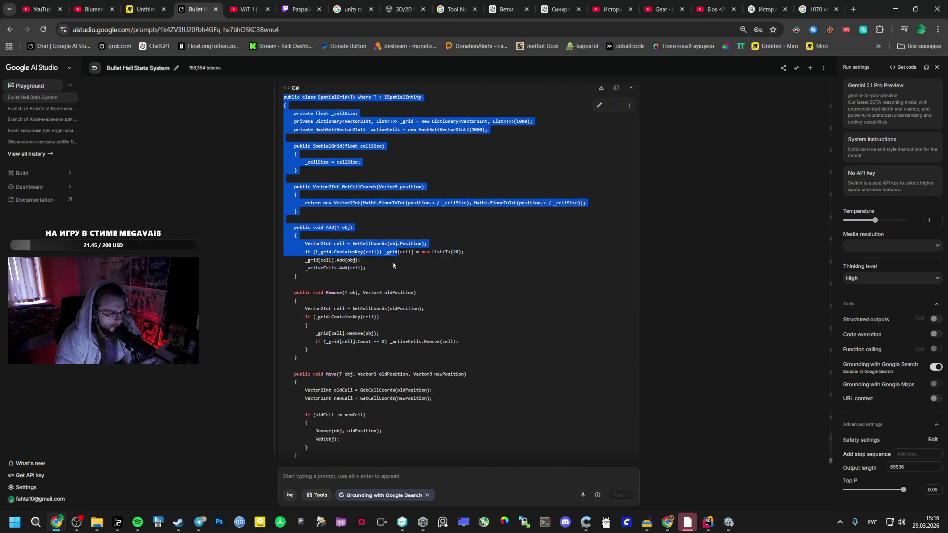
Bring the Rider project forward and open the existing SpatialGrid.cs script.
left_click(708, 522)
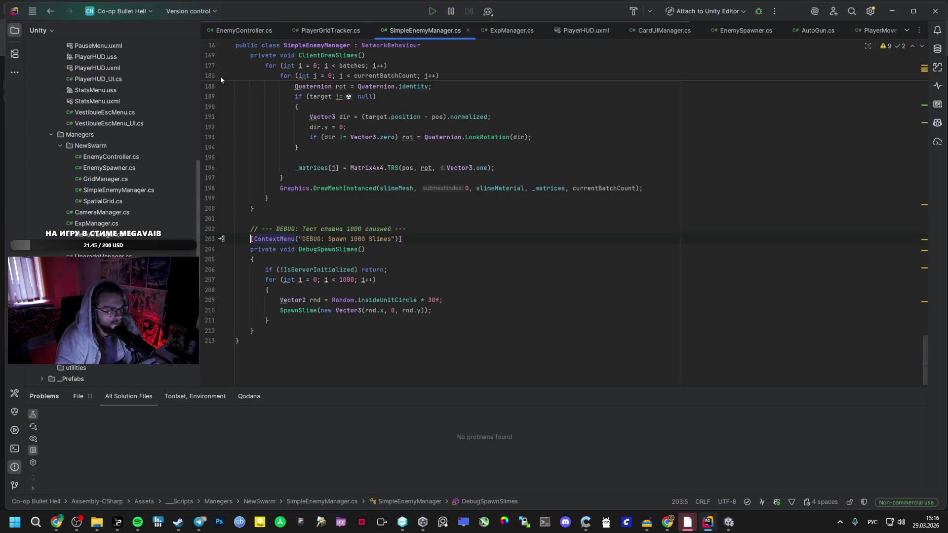
scroll(121, 188, "up", 2)
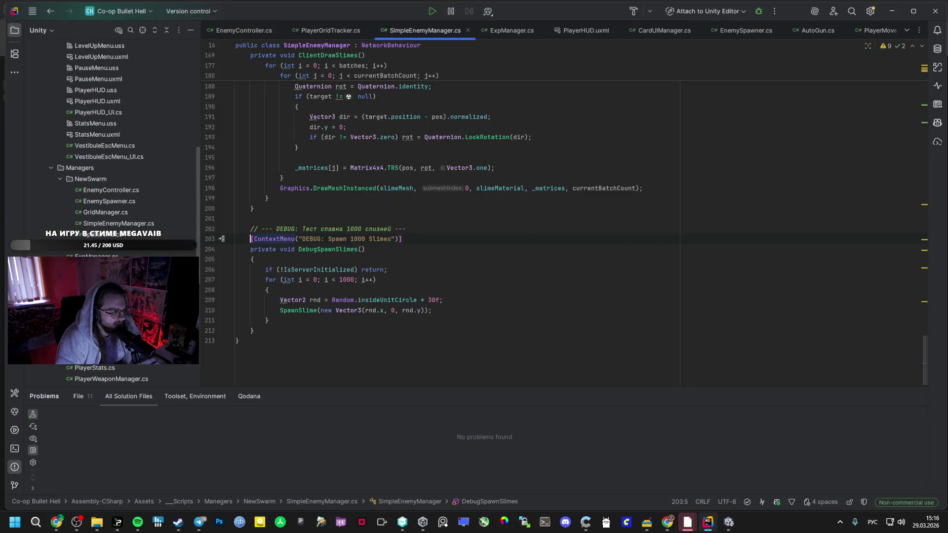
double_click(106, 236)
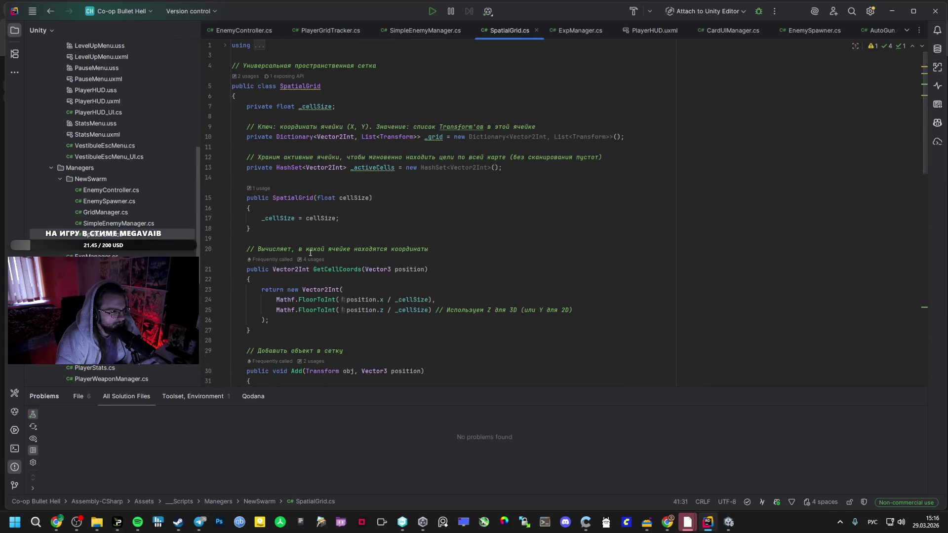
Read through SpatialGrid.cs down to line 83, then return to the Google AI Studio chat.
scroll(310, 253, "down", 10)
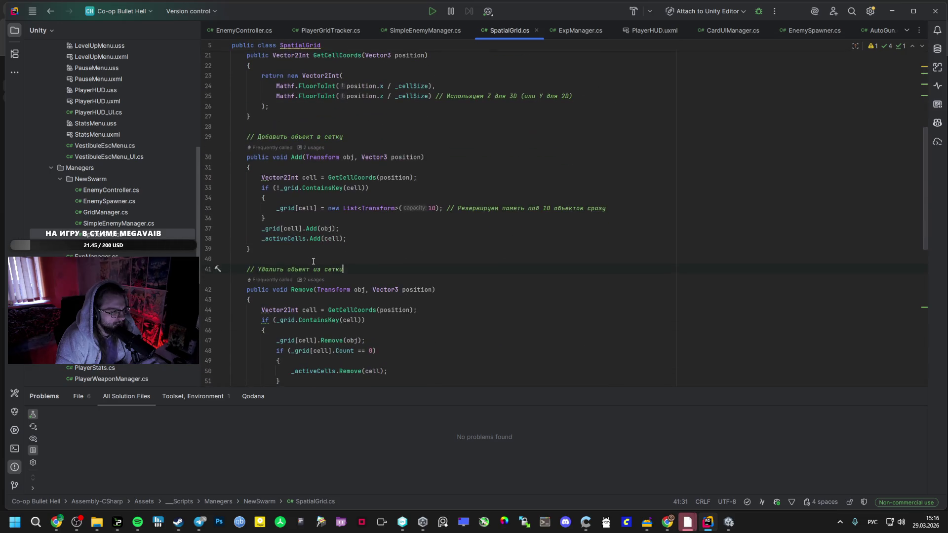
scroll(313, 265, "down", 4)
scroll(318, 266, "up", 12)
scroll(321, 266, "up", 3)
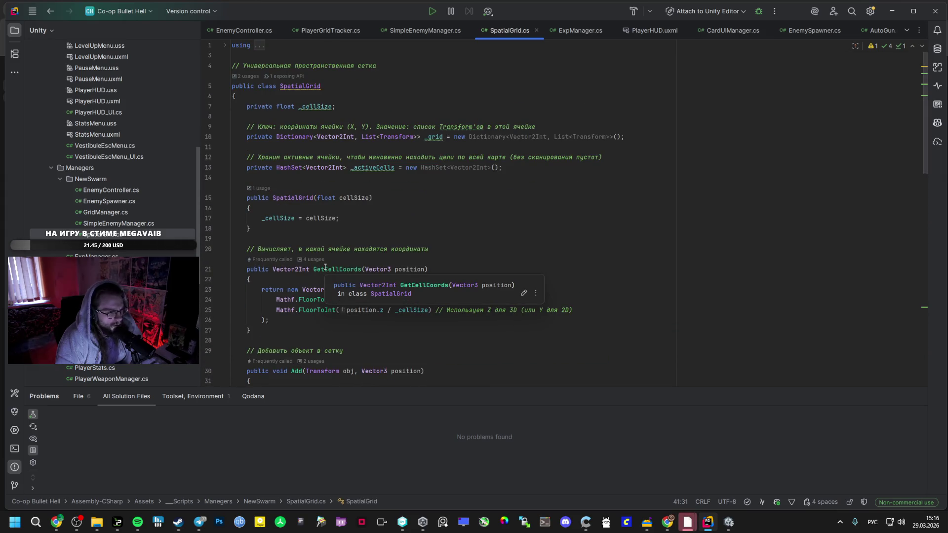
scroll(327, 271, "down", 12)
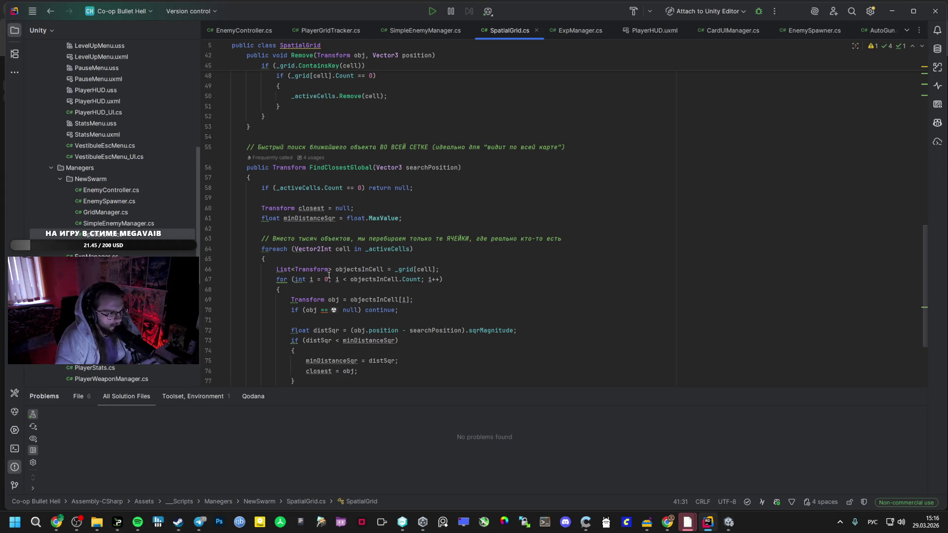
scroll(329, 276, "down", 4)
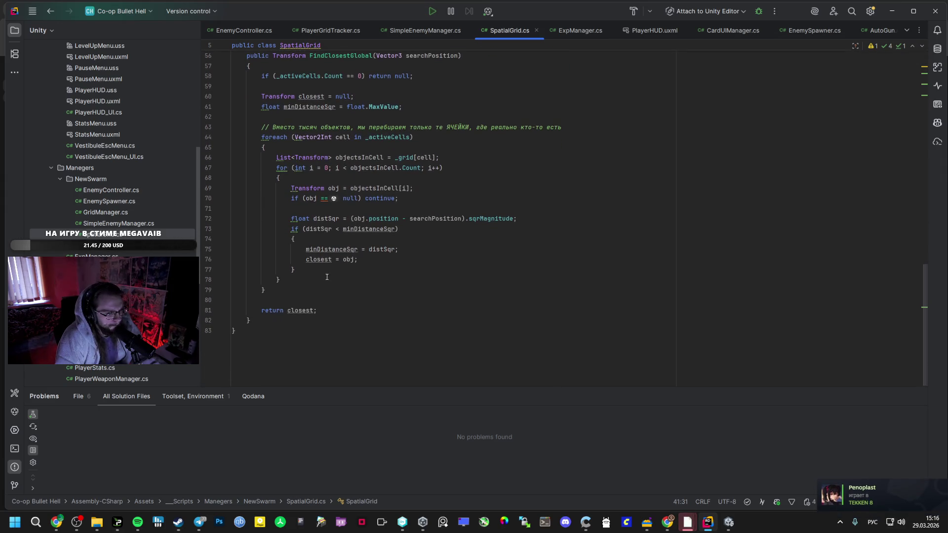
mouse_move(57, 522)
left_click(55, 469)
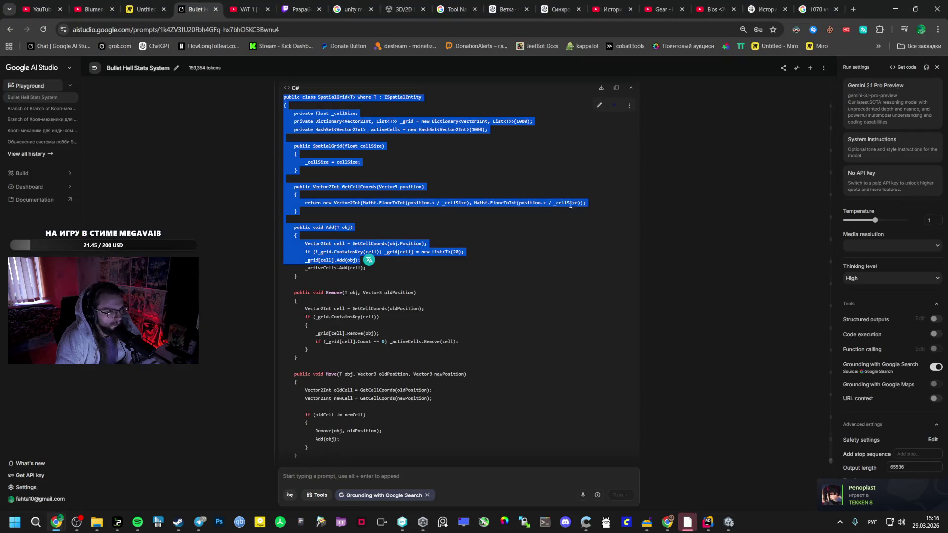
Dismiss the translation suggestion, then bring up the Co-op Bullet Hell editor through Unity Hub.
left_click(615, 89)
mouse_move(674, 532)
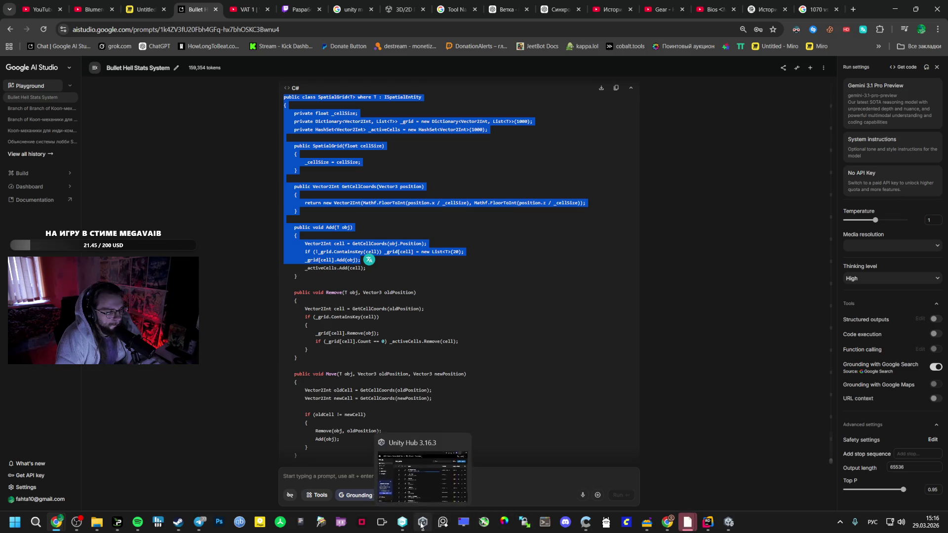
left_click(421, 526)
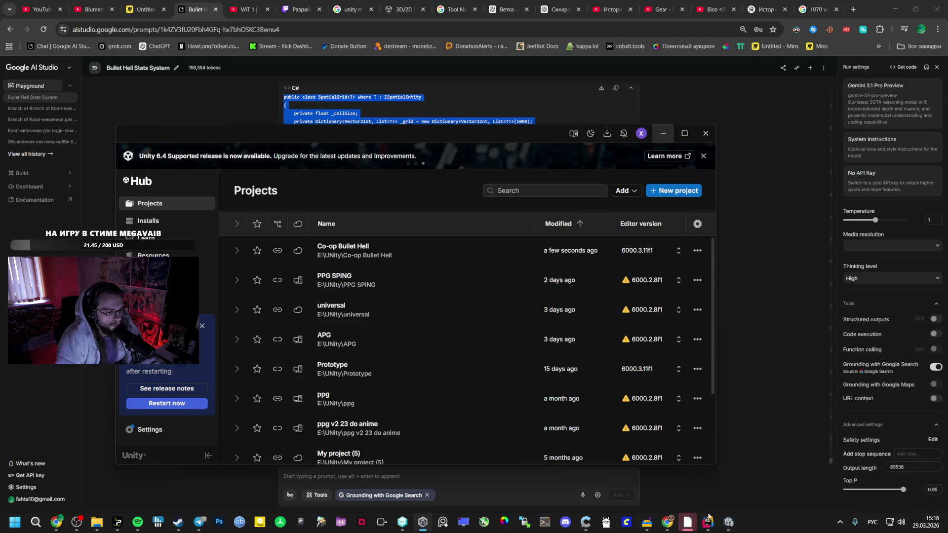
left_click(721, 524)
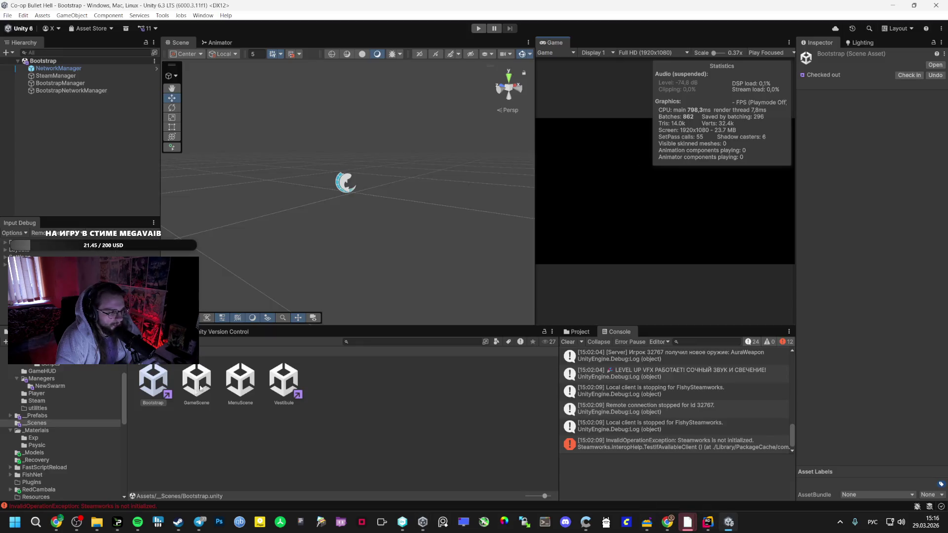
Browse the Steam, _Prefabs, NewSwarm and Manegers folders, inspecting the SimpleEnemyManager script.
left_click(37, 400)
left_click(47, 415)
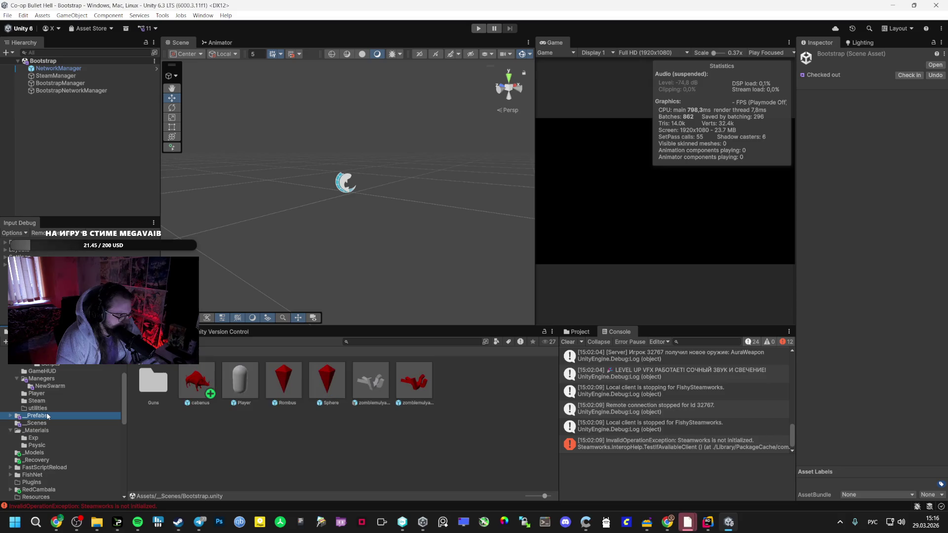
left_click(62, 386)
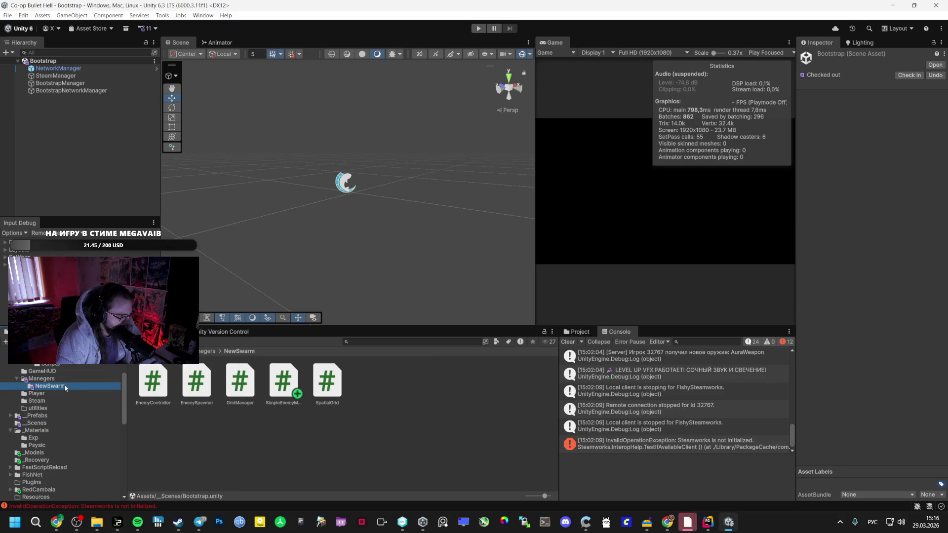
left_click(283, 381)
left_click(87, 380)
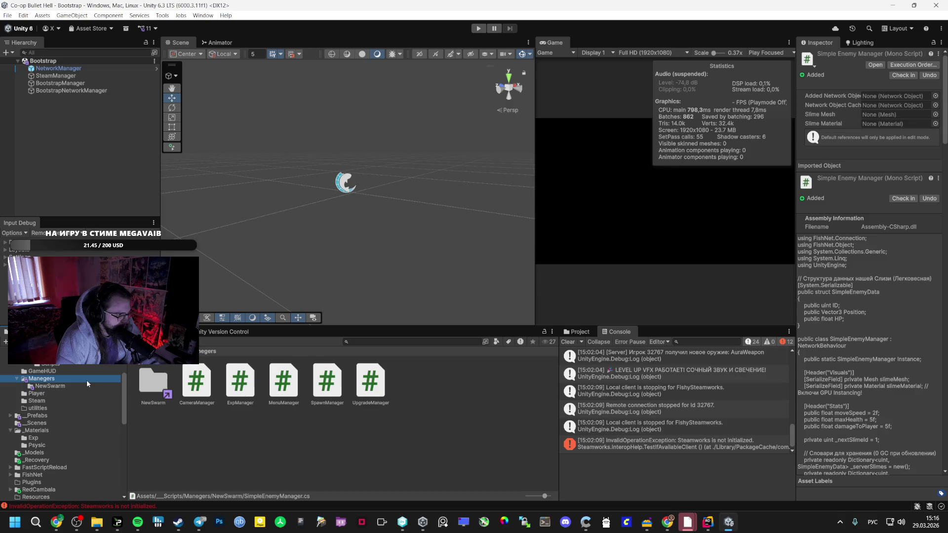
scroll(87, 380, "up", 3)
Step through the Scripts subfolders: _Data, Cards, Enemies, Guns, GameHUD, Manegers, Steam and Player.
left_click(62, 394)
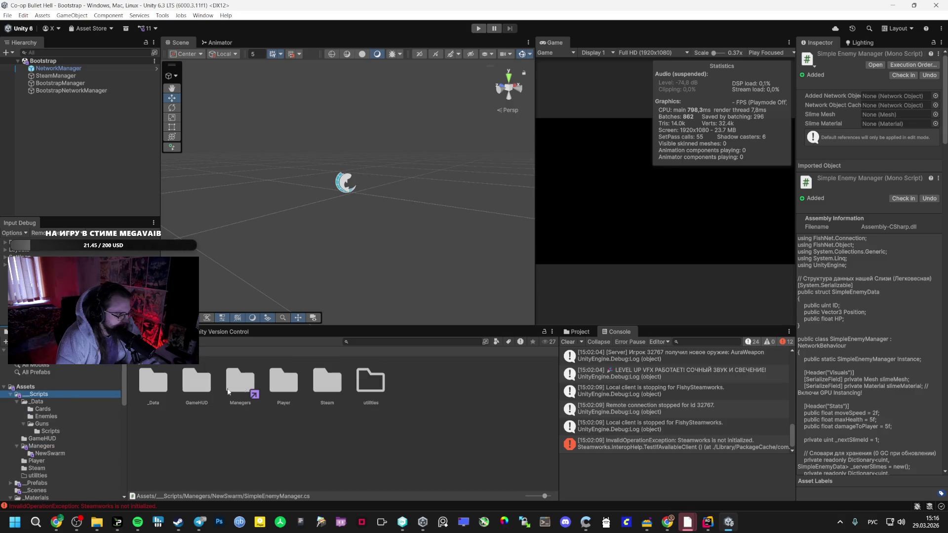
left_click(74, 402)
left_click(57, 409)
left_click(61, 416)
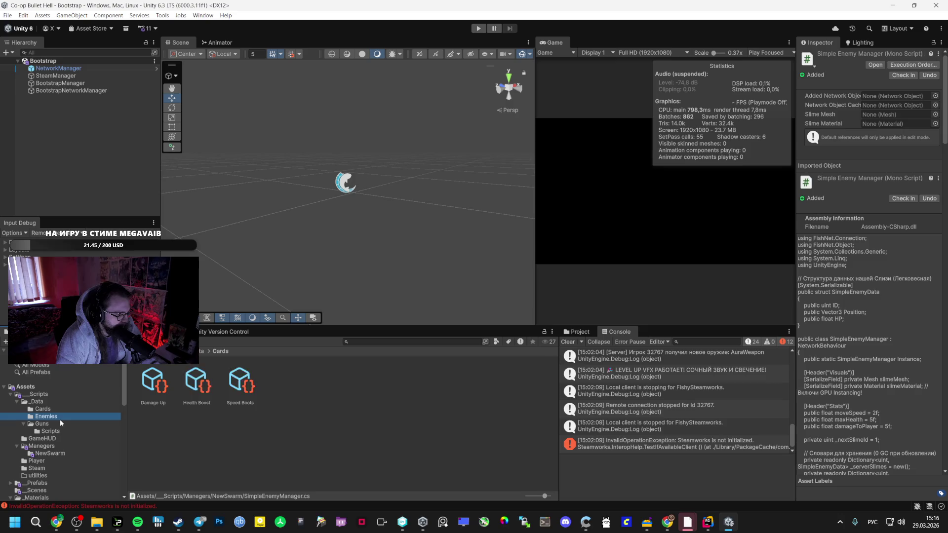
left_click(54, 431)
left_click(55, 438)
left_click(53, 447)
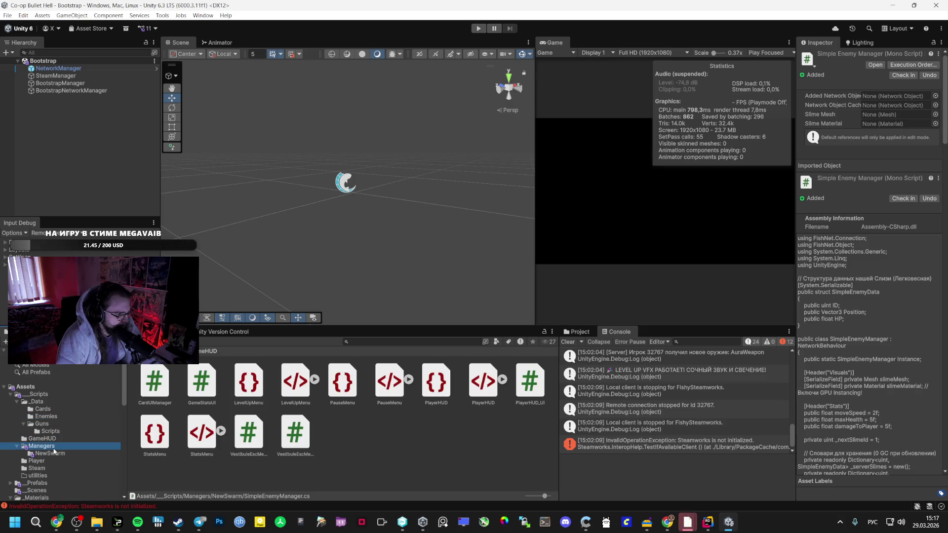
left_click(52, 460)
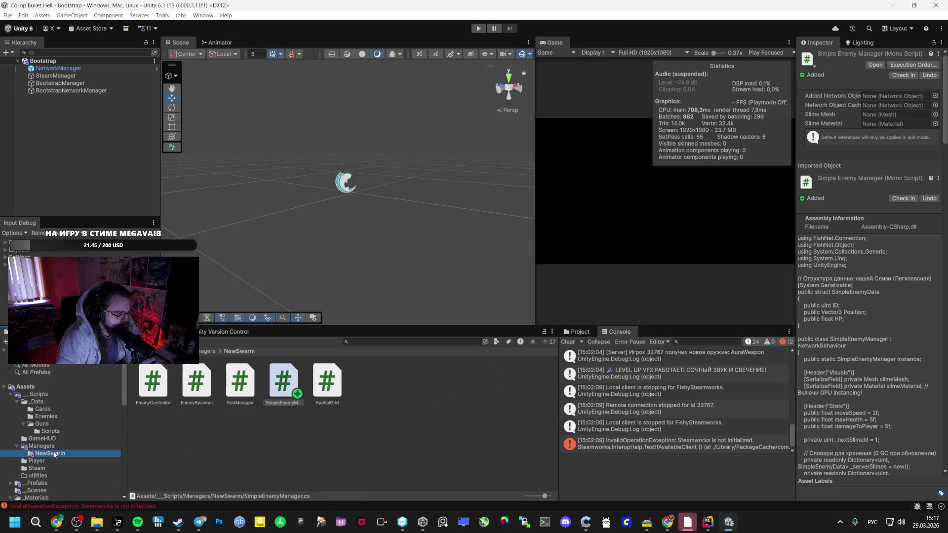
left_click(50, 469)
left_click(53, 462)
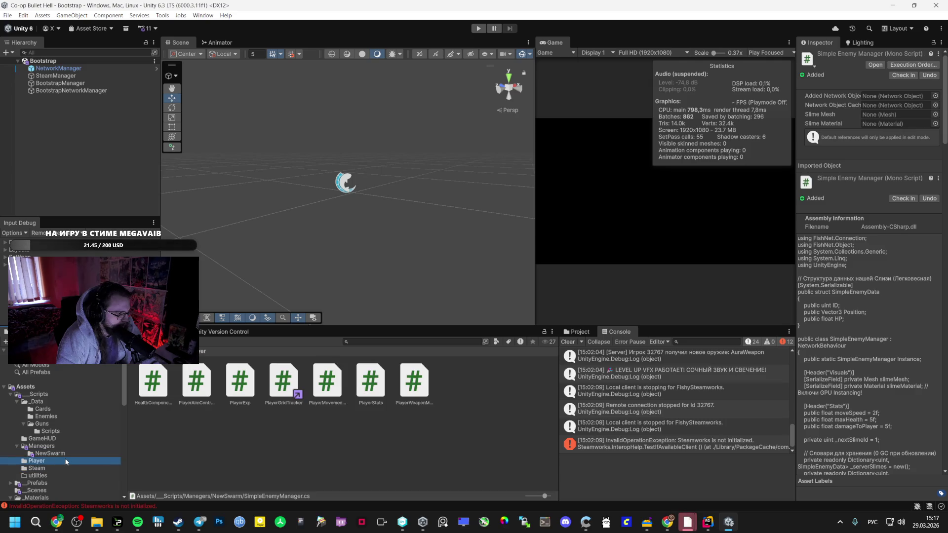
Check the _Prefabs, _Scenes and _Materials folders, then bring up the pending Version Control changes.
scroll(60, 460, "down", 2)
left_click(37, 455)
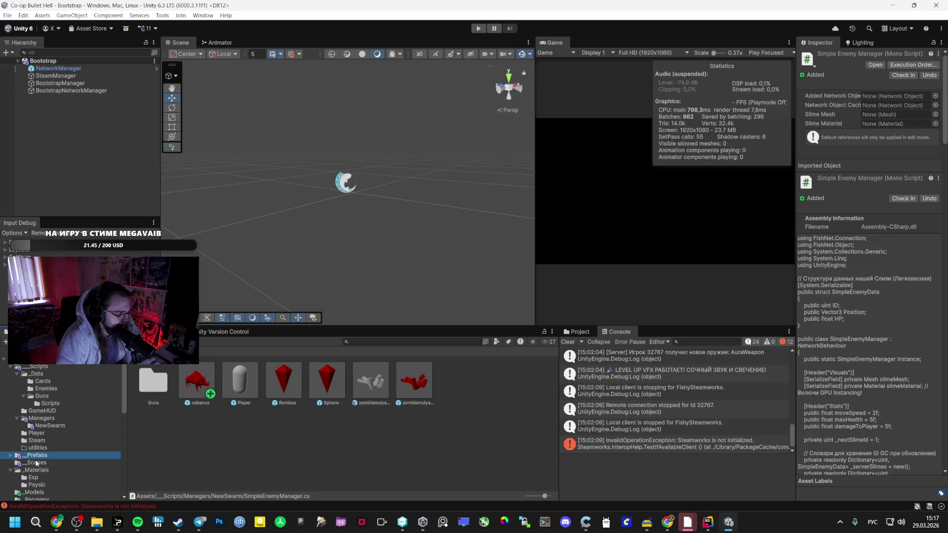
left_click(36, 462)
left_click(37, 470)
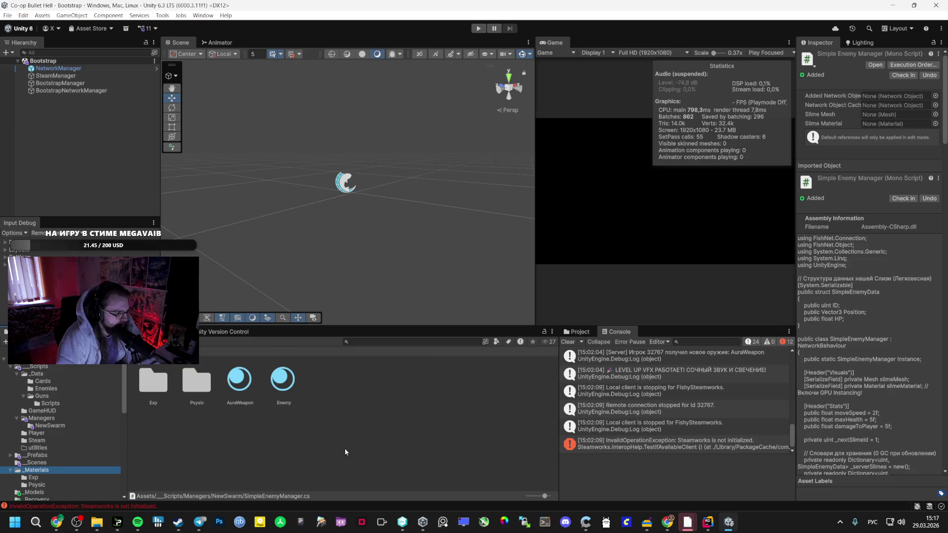
left_click(212, 333)
left_click(476, 401)
Replace the check-in comment with 'Изменил PlayerGridTracker', switching the keyboard layout to English.
type("Добавил")
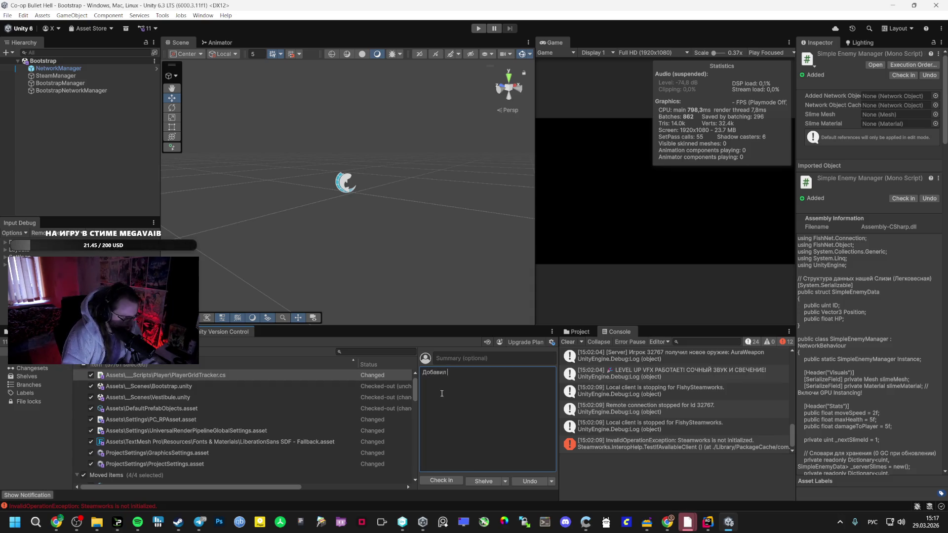
key("ctrl+a")
type("Измени")
key("alt+shift")
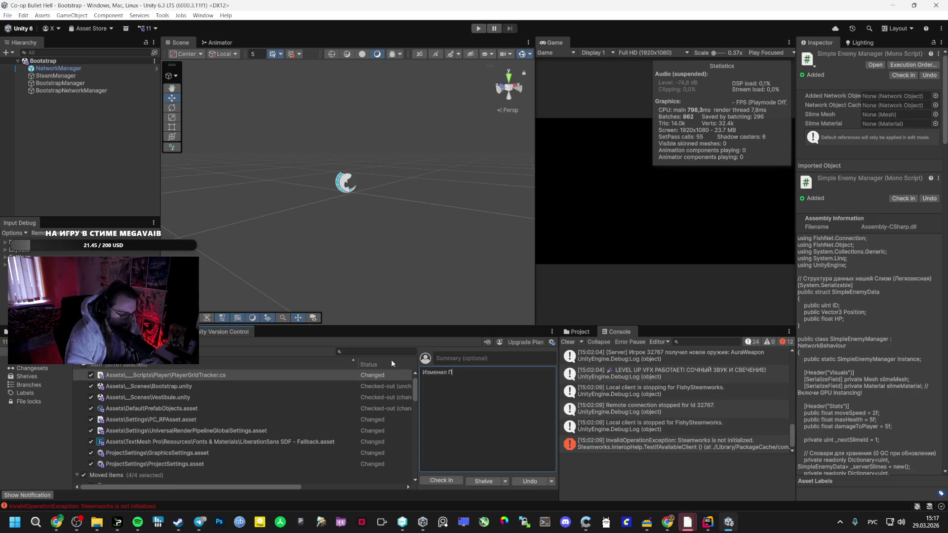
type("PlayerGridTr")
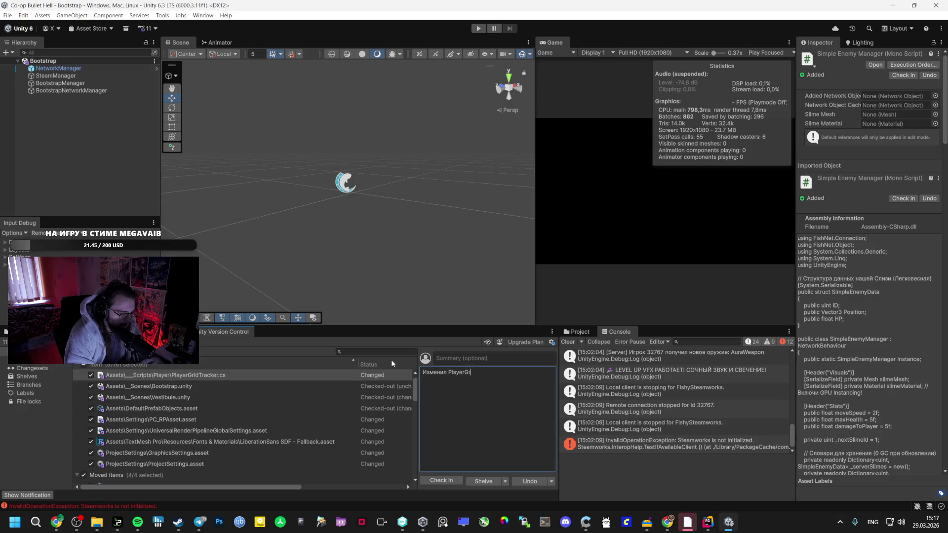
type("acker")
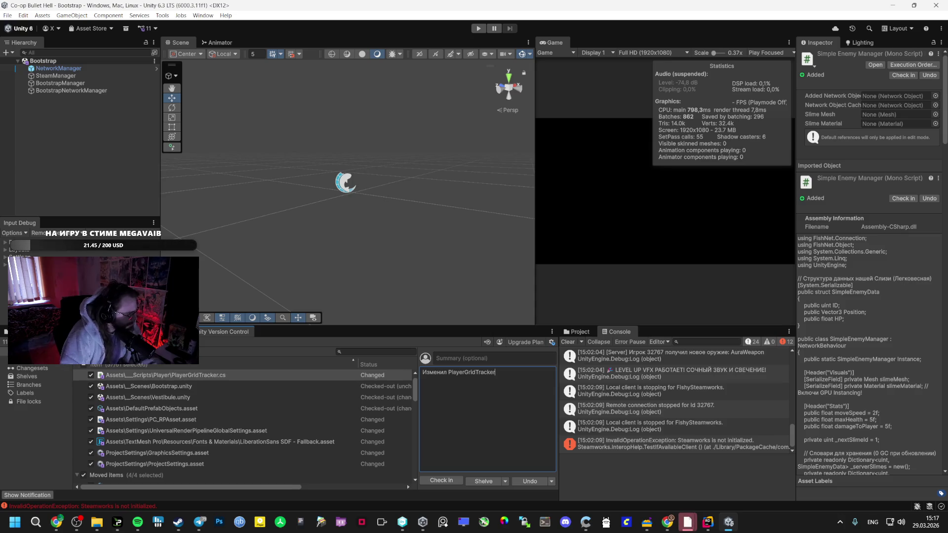
Switch over to Spotify and start the music playing.
key("alt+Tab")
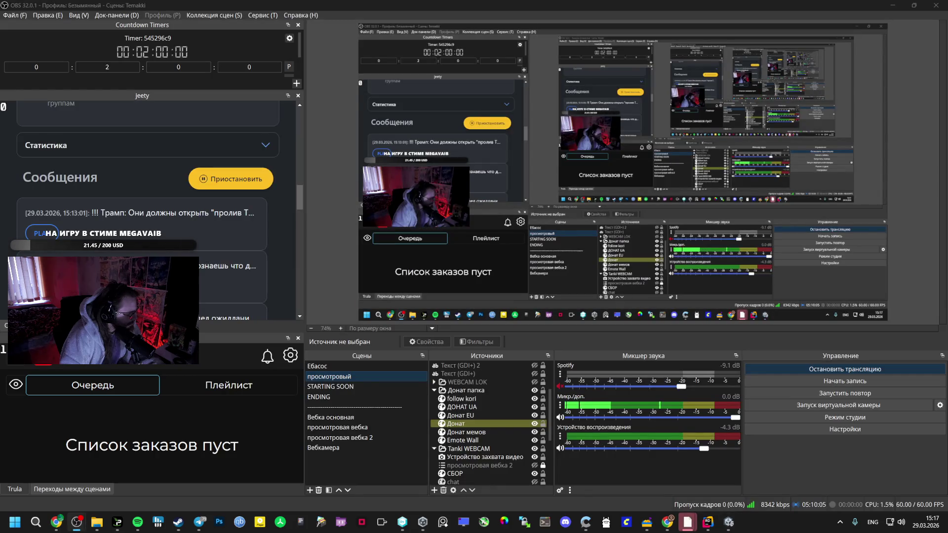
key("alt+Tab")
key("alt+Tab")
key("alt+Tab")
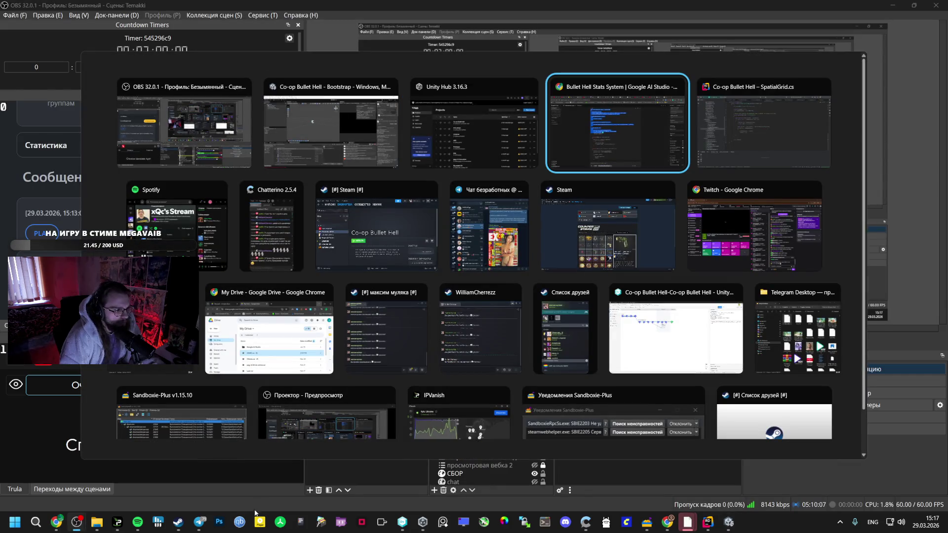
key("alt+Tab")
key("alt+Tab")
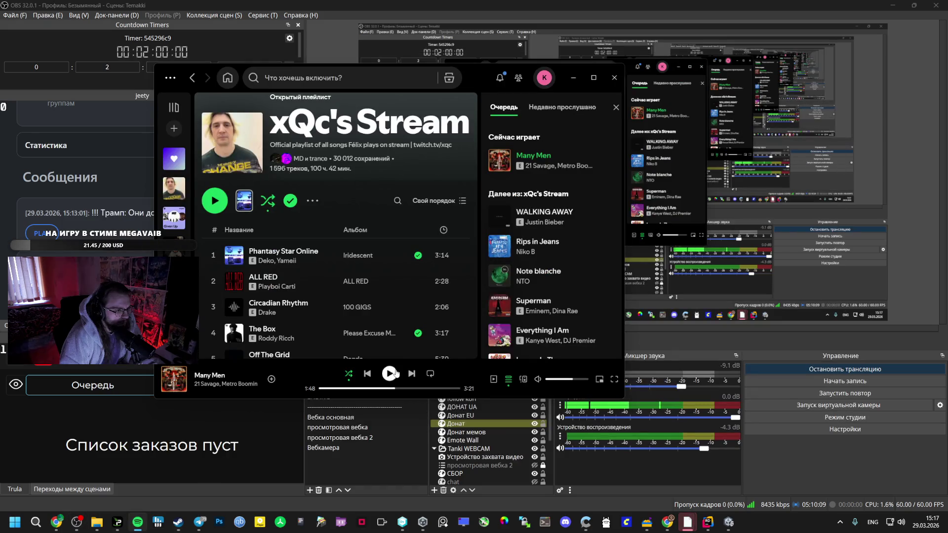
left_click(396, 374)
Return to Unity and append '? v' to the end of the check-in comment.
left_click(708, 521)
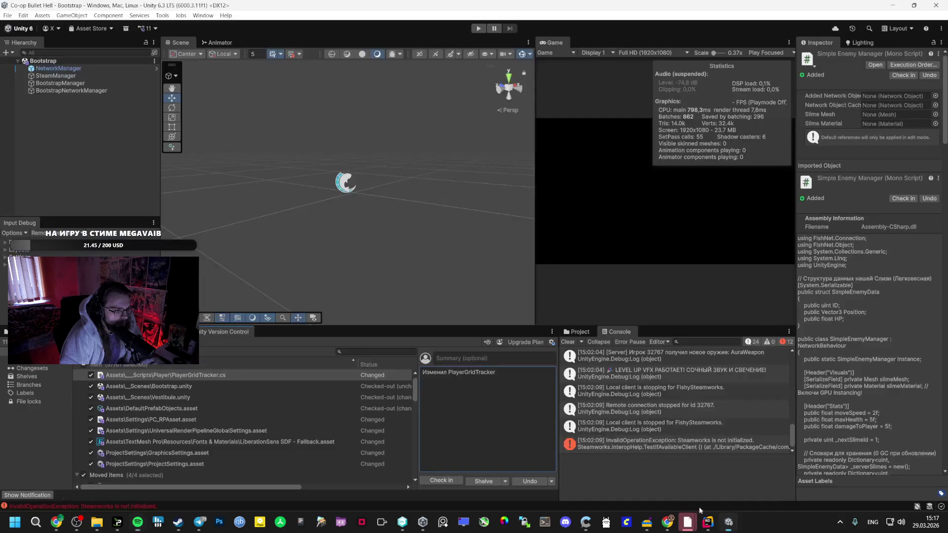
key("ctrl+a")
left_click(510, 378)
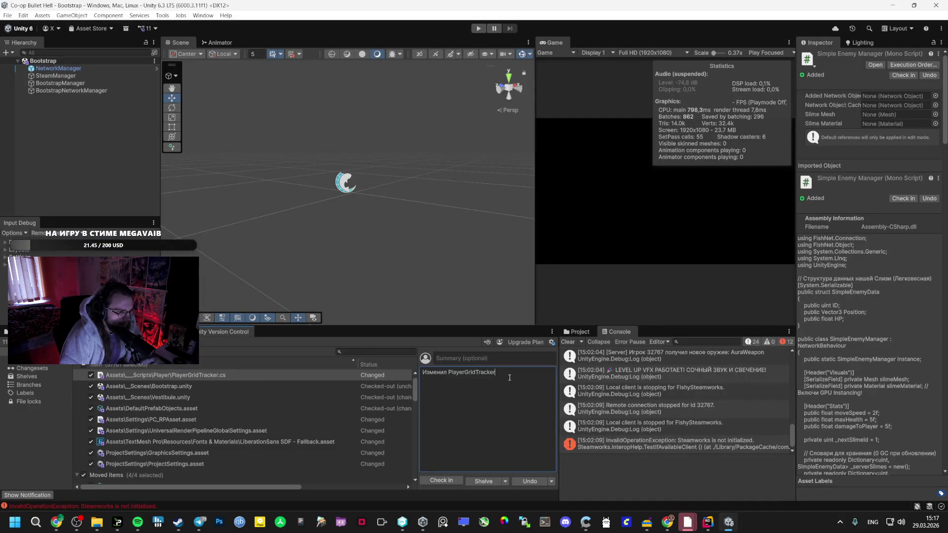
type("? v")
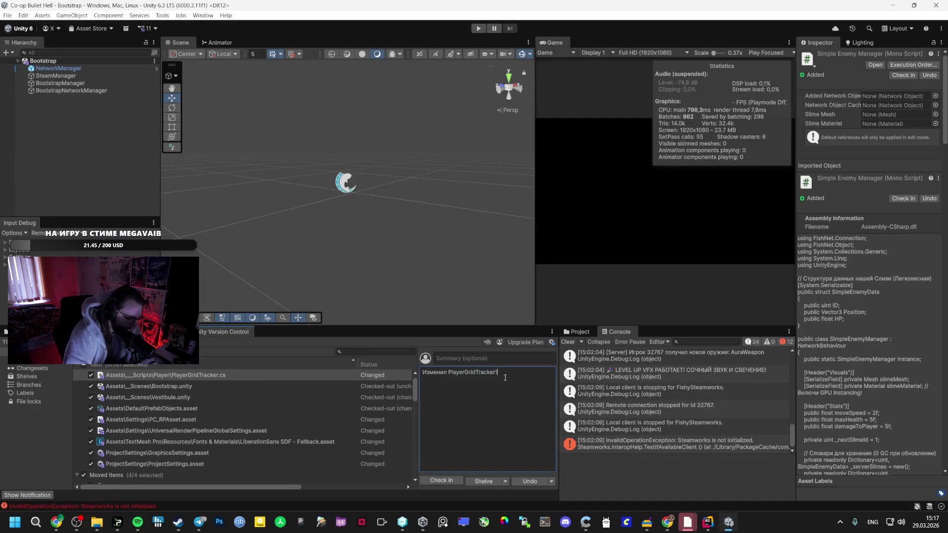